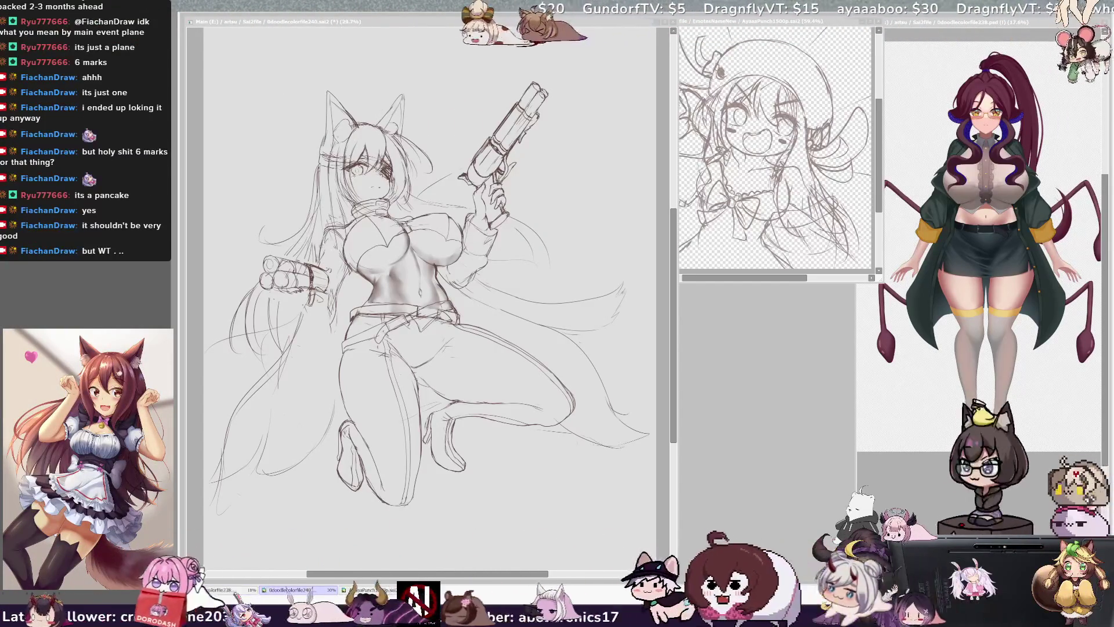
Mirror the kneeling fox-girl sketch horizontally on the canvas to recheck its proportions.
{"action": "left_click", "coordinate": [527, 397]}
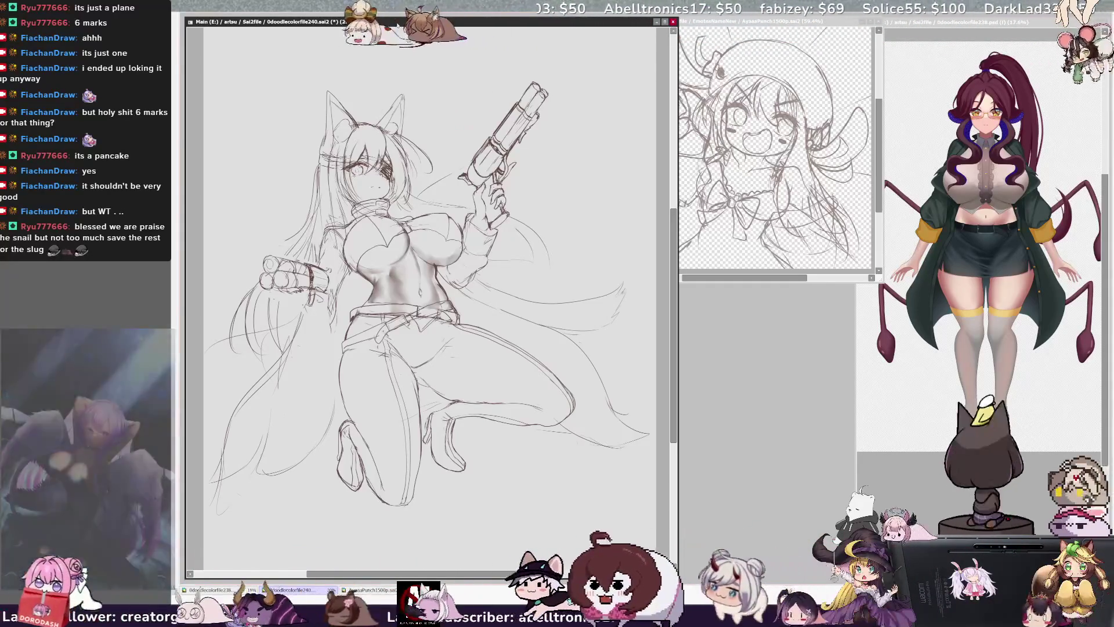
{"action": "key", "text": "h"}
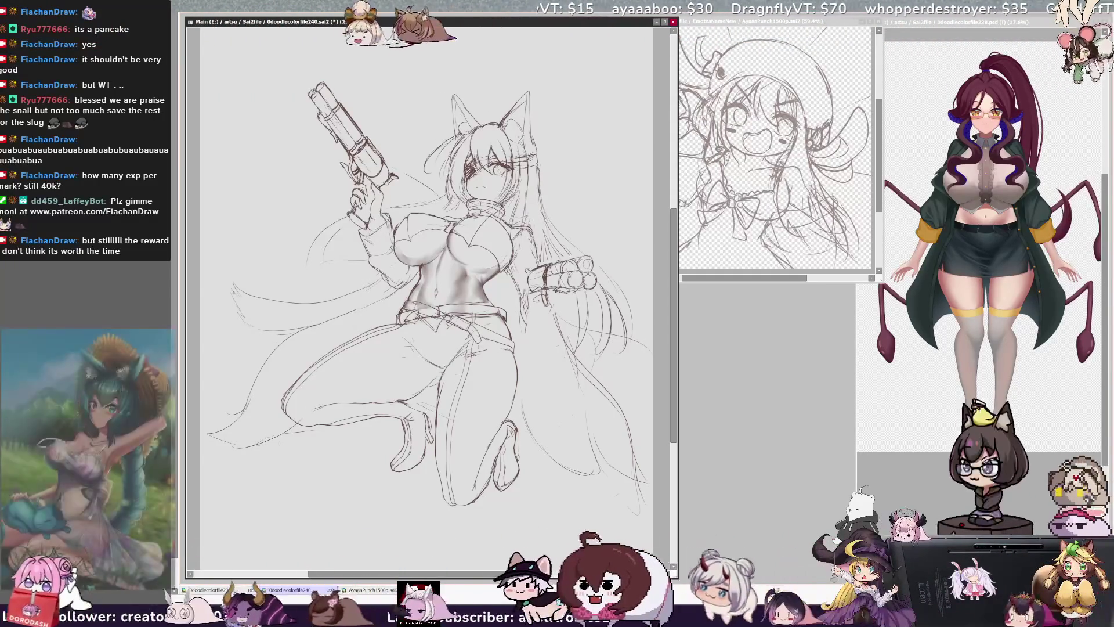
Add a small pencil stroke near the open hand, unmirror the view, then mirror it again.
{"action": "left_click_drag", "start_coordinate": [552, 297], "coordinate": [554, 314]}
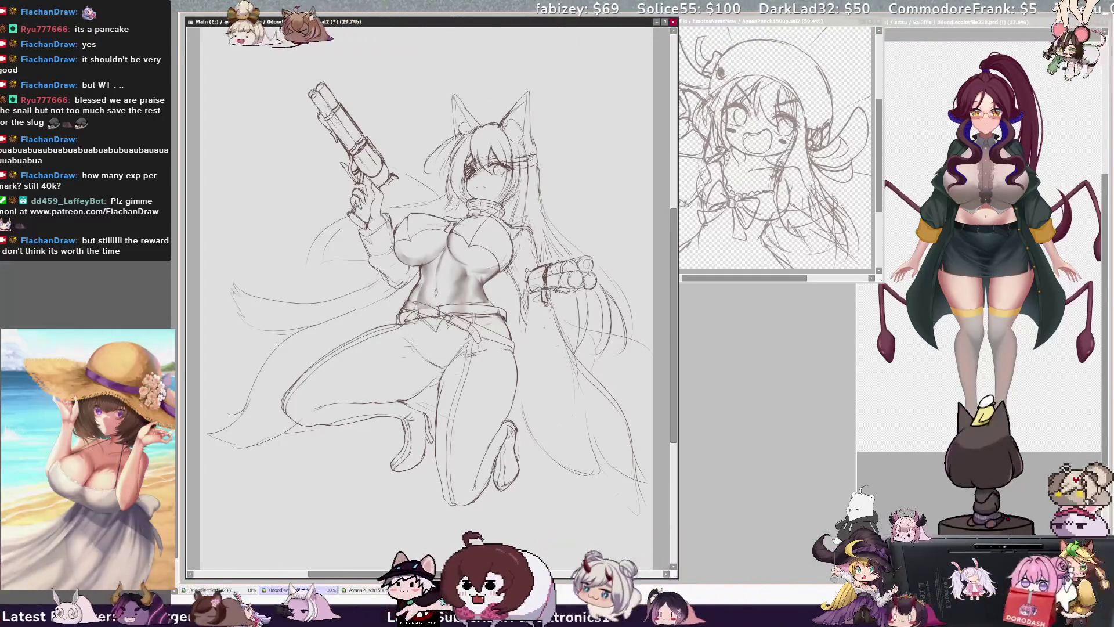
{"action": "key", "text": "h"}
{"action": "left_click", "coordinate": [313, 293], "text": "ctrl+alt"}
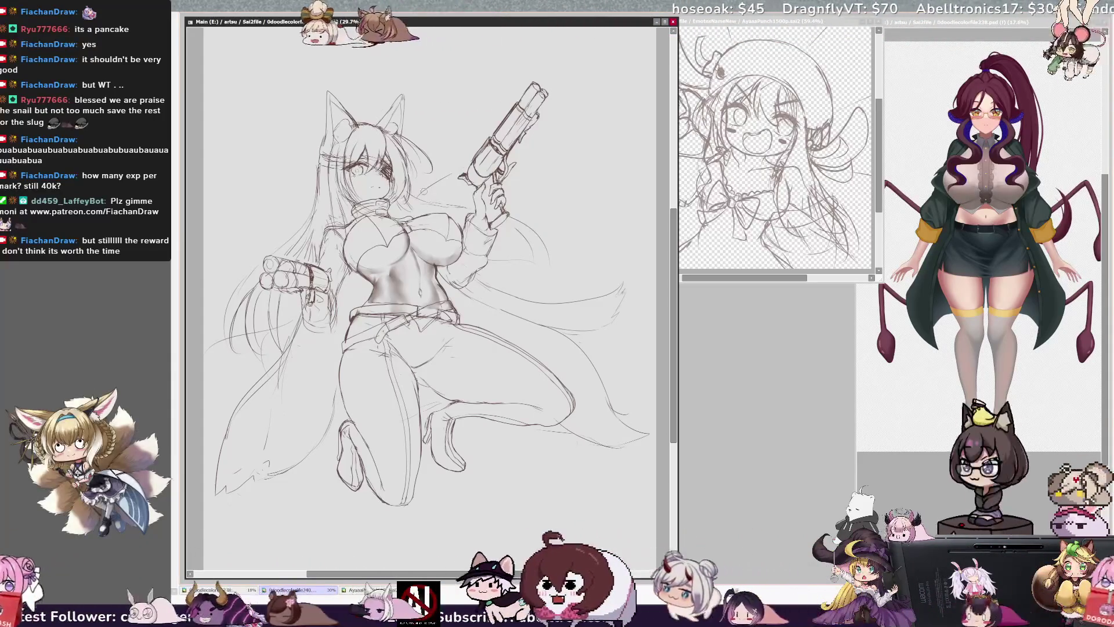
{"action": "key", "text": "h"}
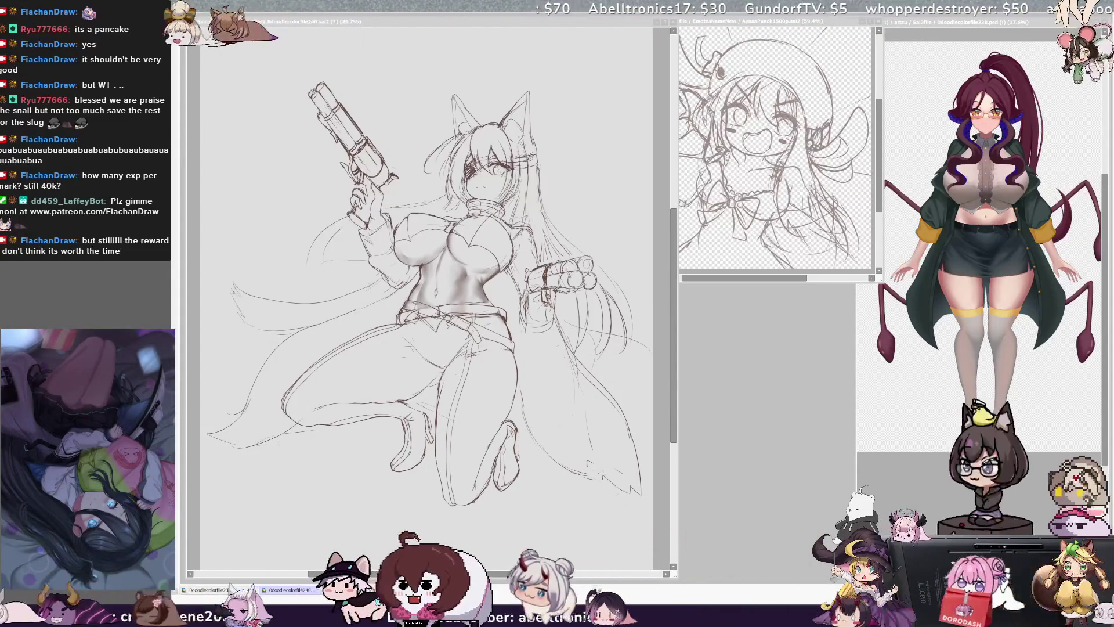
Switch back and forth between open windows with Alt+Tab, ending on the sketch.
{"action": "key", "text": "alt+Tab"}
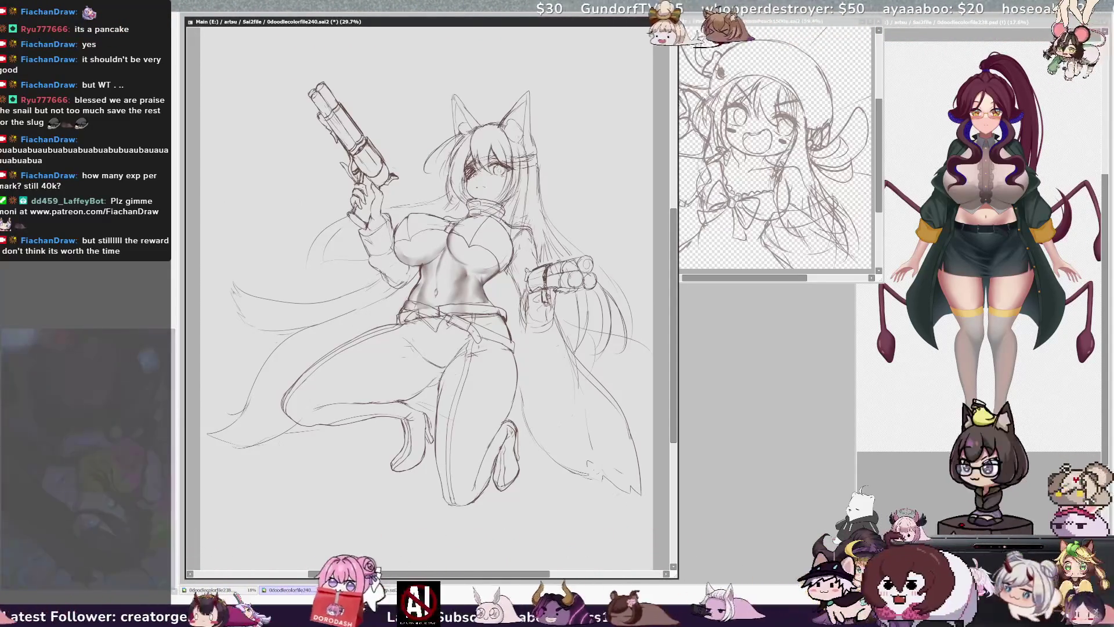
{"action": "key", "text": "alt+Tab"}
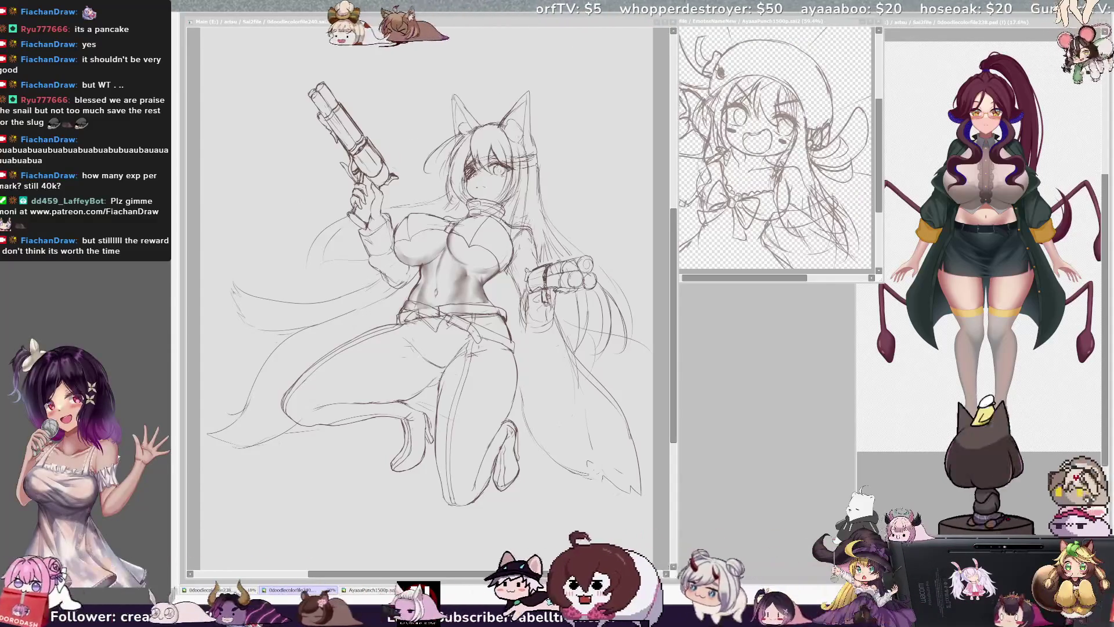
{"action": "key", "text": "alt+Tab"}
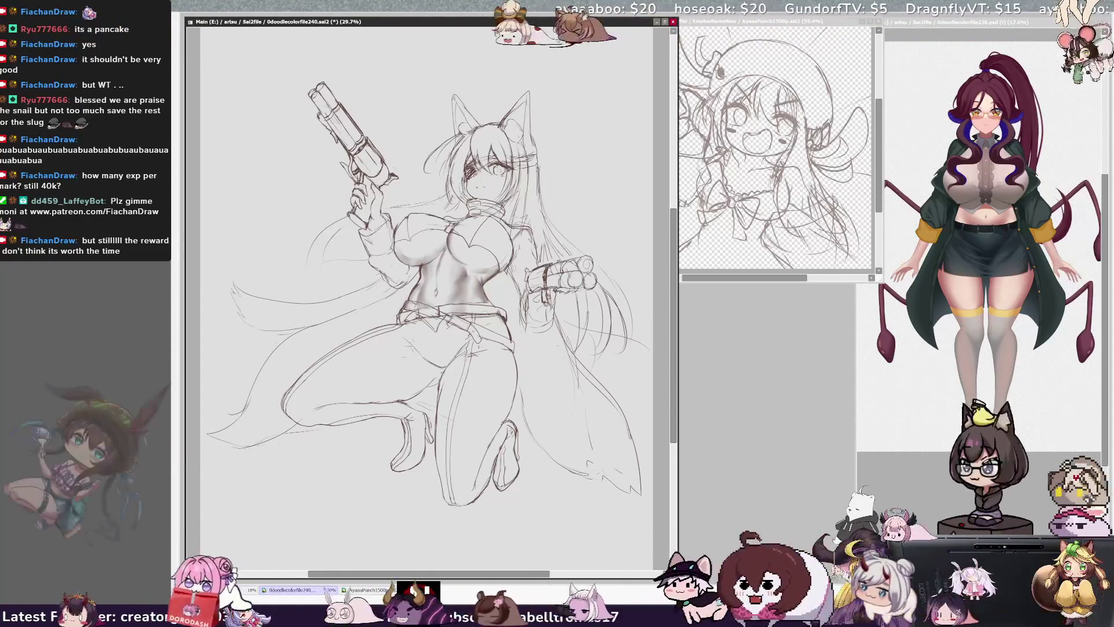
{"action": "key", "text": "alt+Tab"}
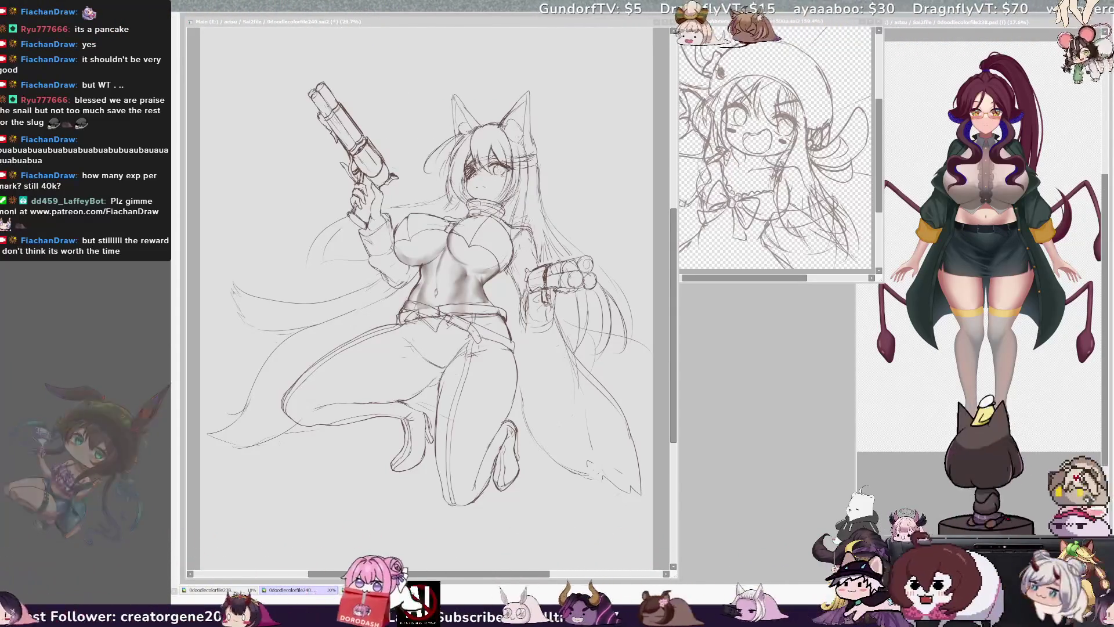
{"action": "key", "text": "alt+Tab"}
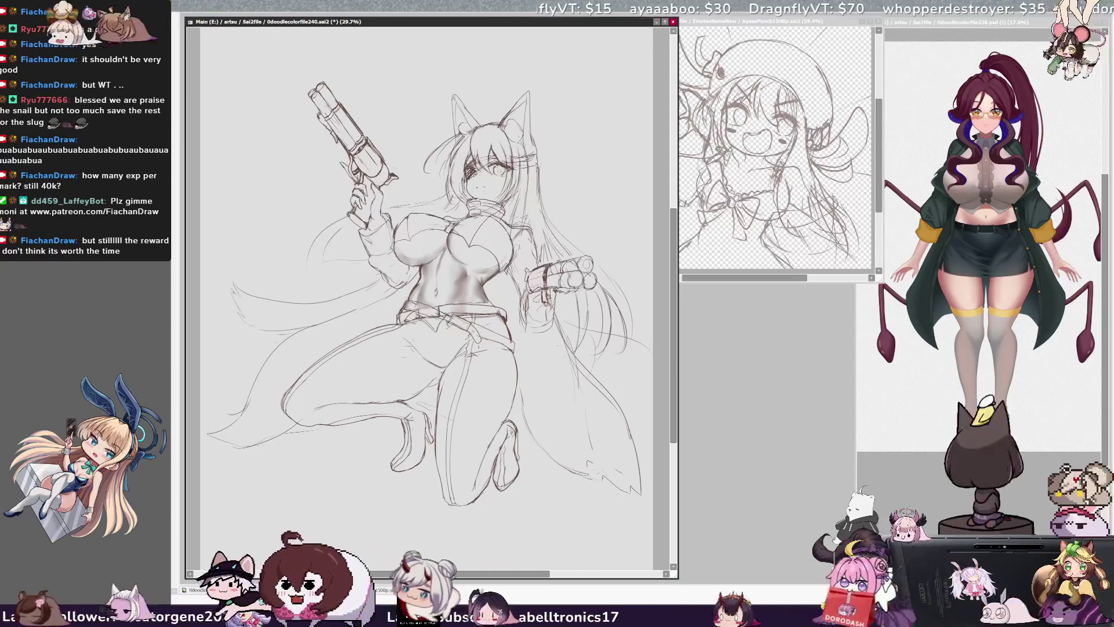
{"action": "key", "text": "alt+Tab"}
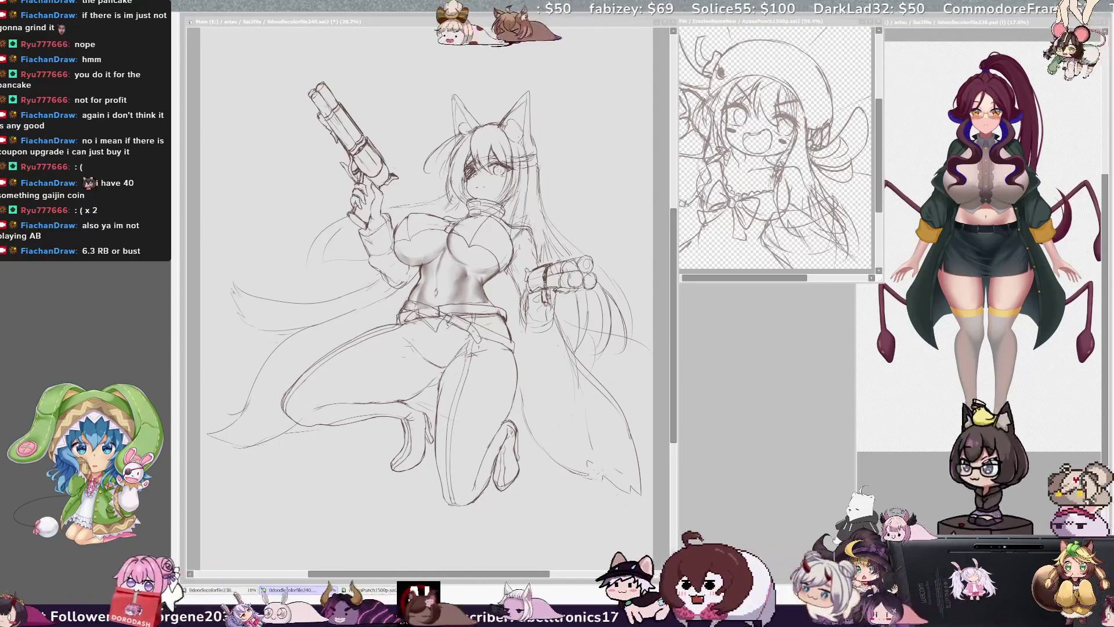
Draw a short upward pencil stroke on the figure, then mirror the view to check it.
{"action": "left_click", "coordinate": [672, 298]}
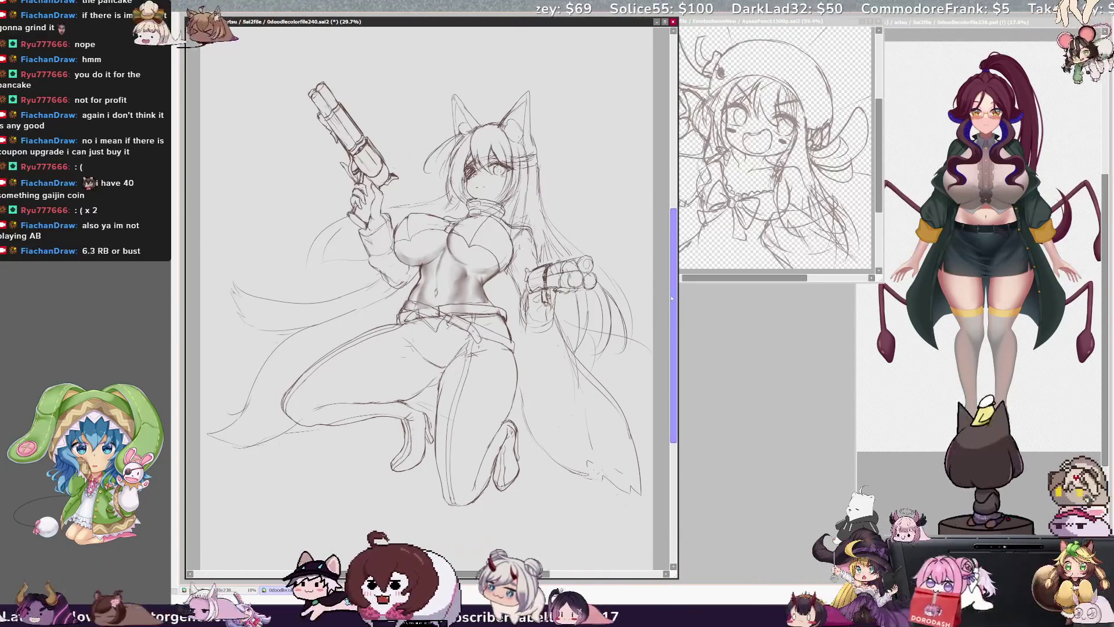
{"action": "left_click_drag", "start_coordinate": [672, 298], "coordinate": [671, 284]}
{"action": "key", "text": "h"}
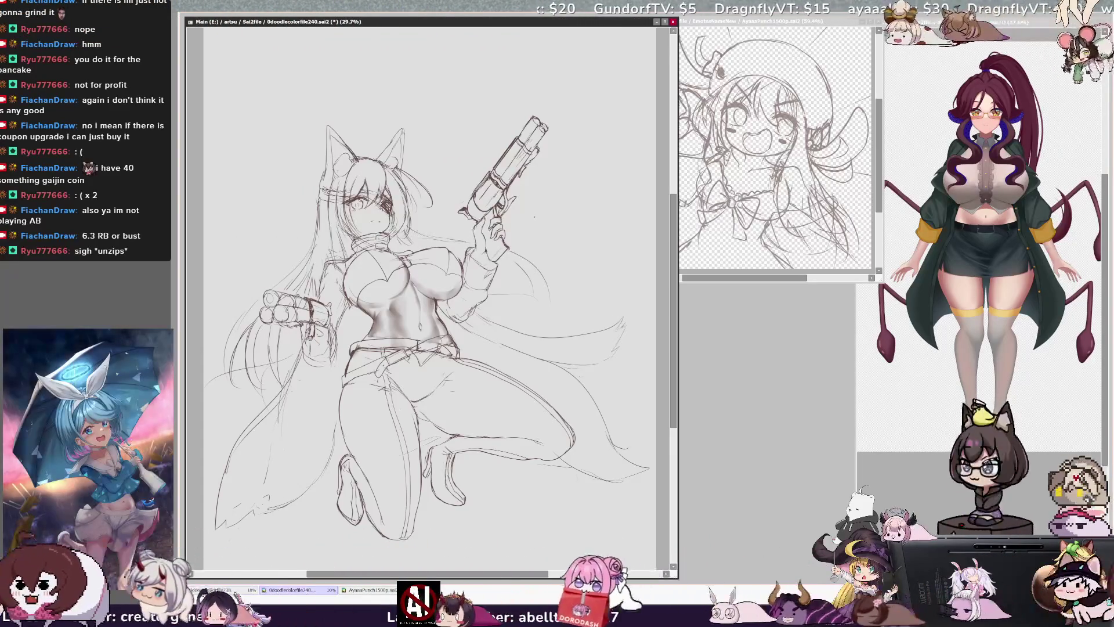
Unmirror the view to normal orientation, then mirror it again to check proportions.
{"action": "key", "text": "h"}
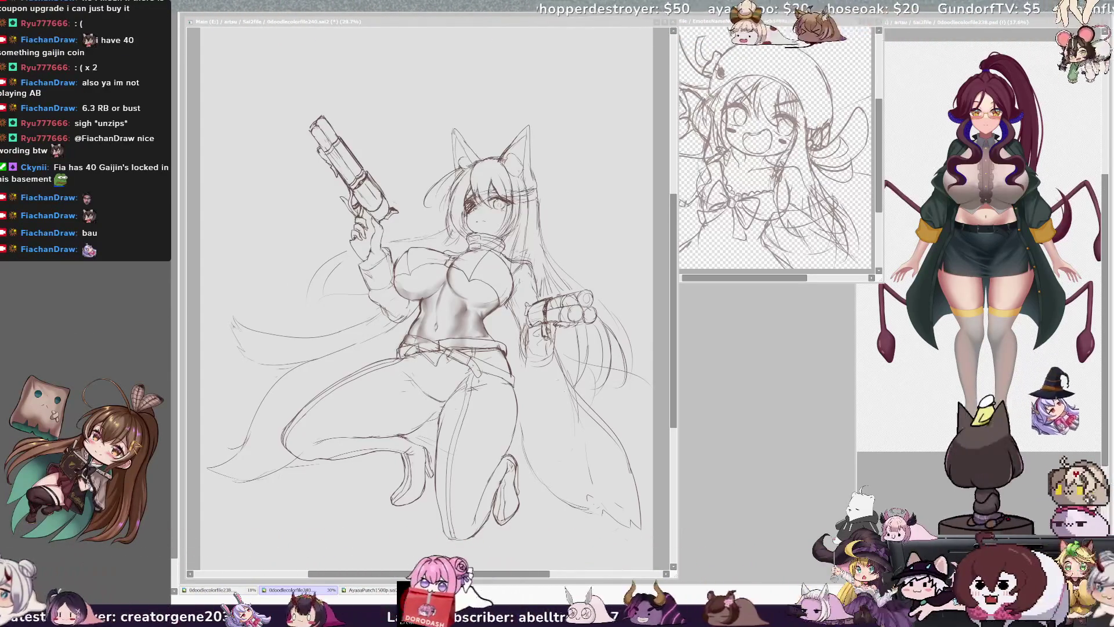
{"action": "left_click", "coordinate": [356, 77]}
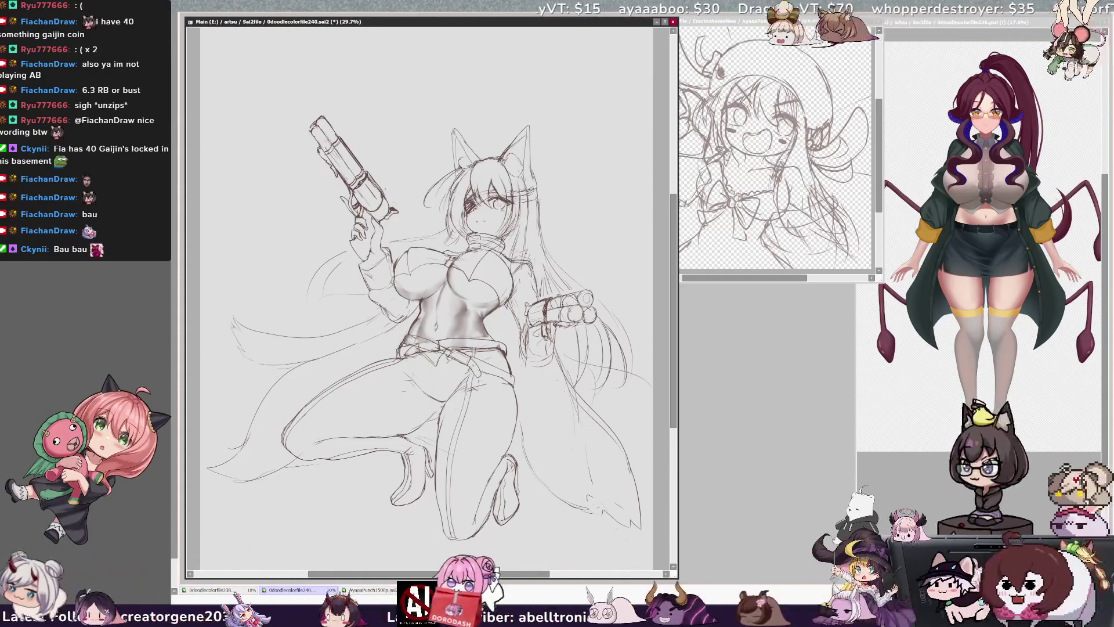
{"action": "key", "text": "h"}
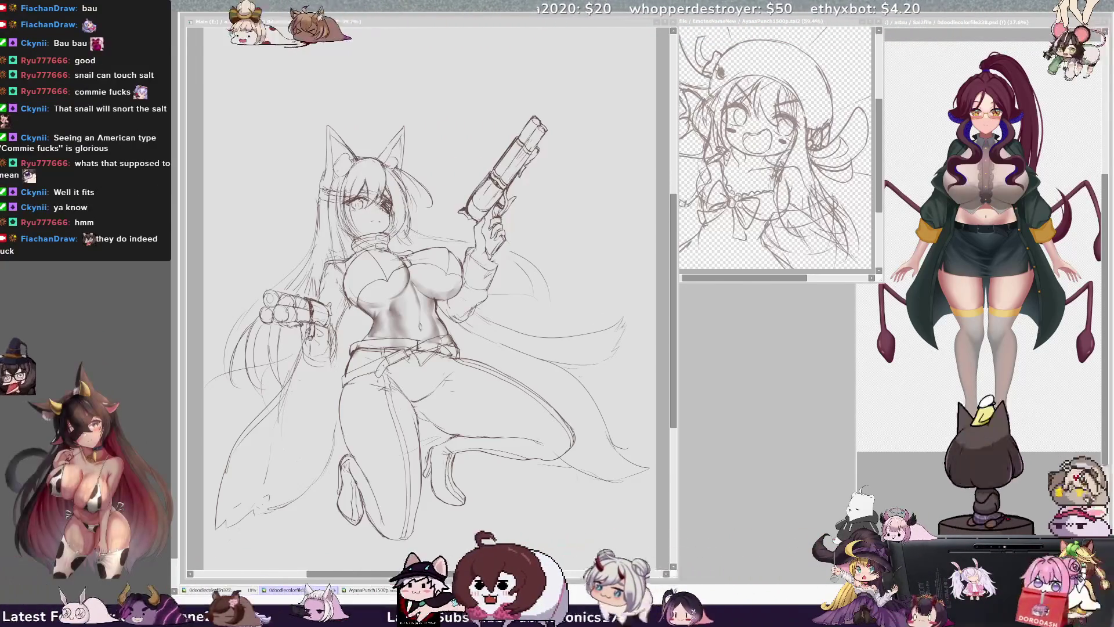
Rotate the canvas view for a better drawing angle and mirror it to check proportions.
{"action": "left_click", "coordinate": [527, 205]}
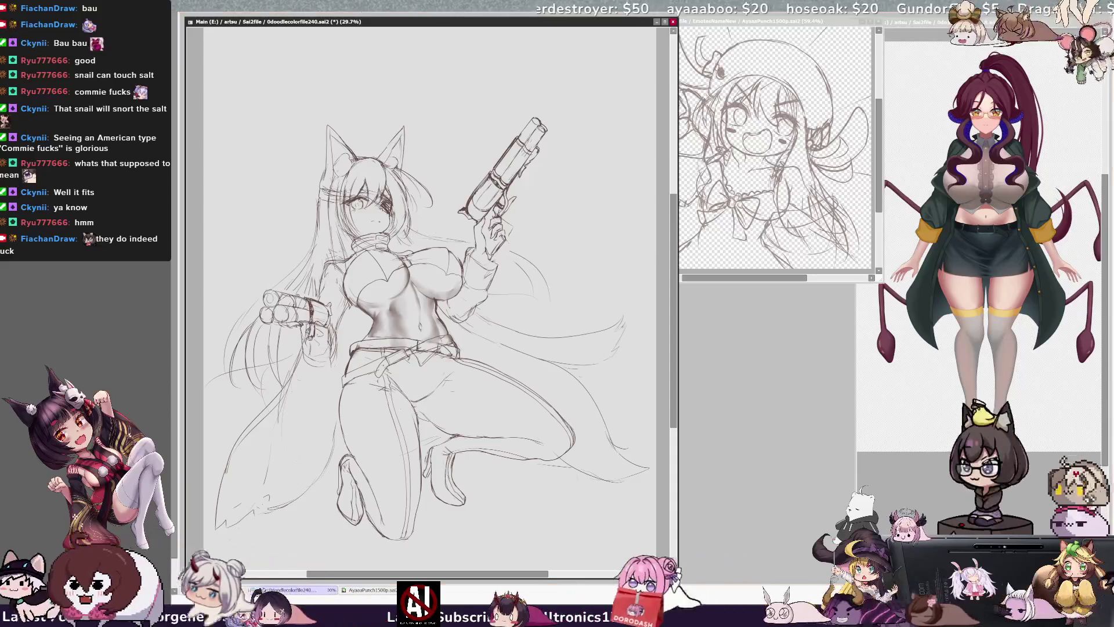
{"action": "key", "text": "End"}
{"action": "key", "text": "End"}
{"action": "key", "text": "End"}
{"action": "key", "text": "h"}
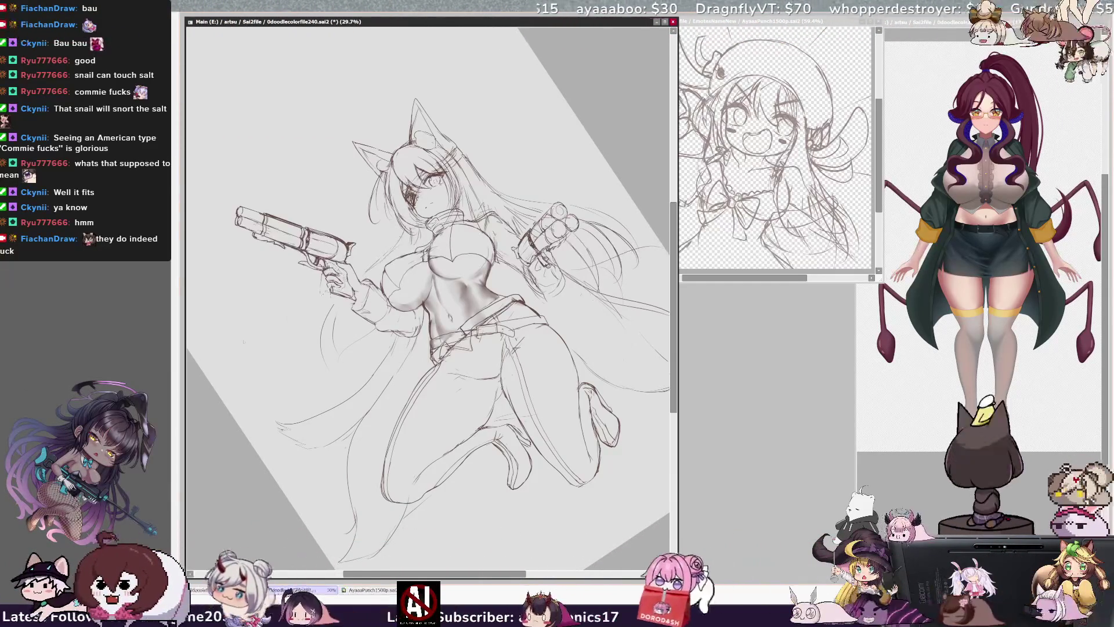
Add a small pencil mark near the gun hand and flip the view back to normal.
{"action": "left_click_drag", "start_coordinate": [325, 273], "coordinate": [343, 293]}
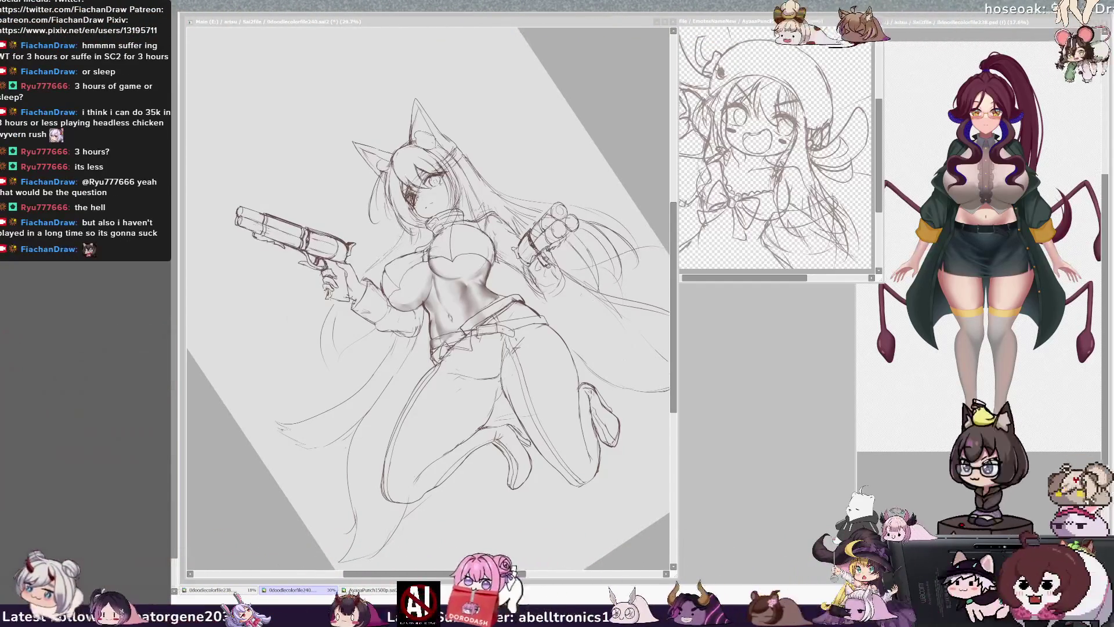
{"action": "key", "text": "h"}
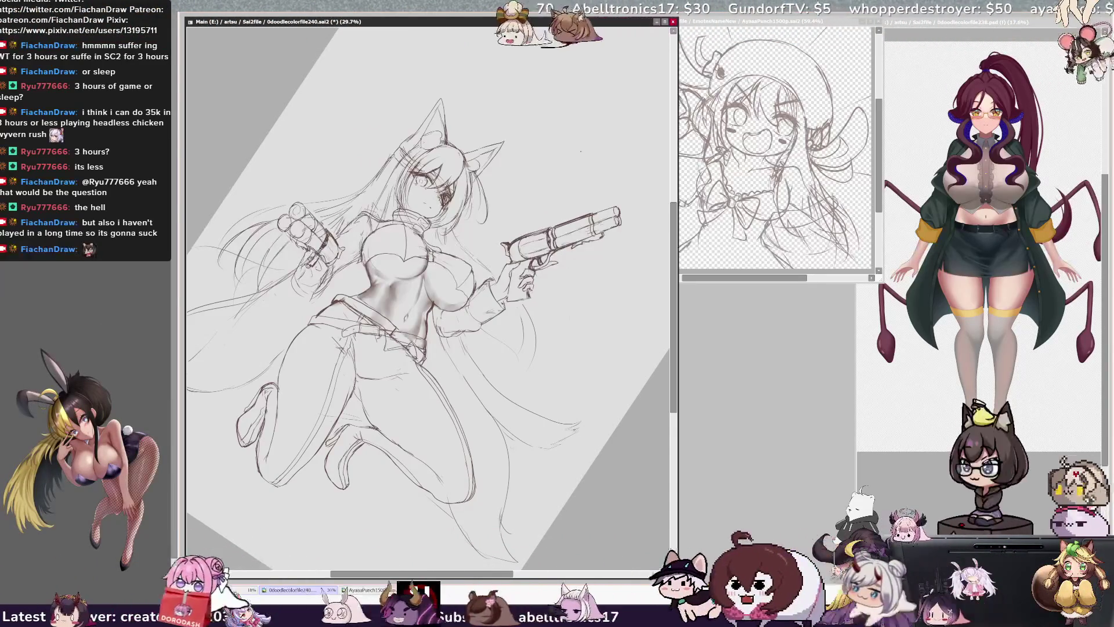
Lasso the pistol barrel and free-transform it to a better angle in the hand.
{"action": "key", "text": "h"}
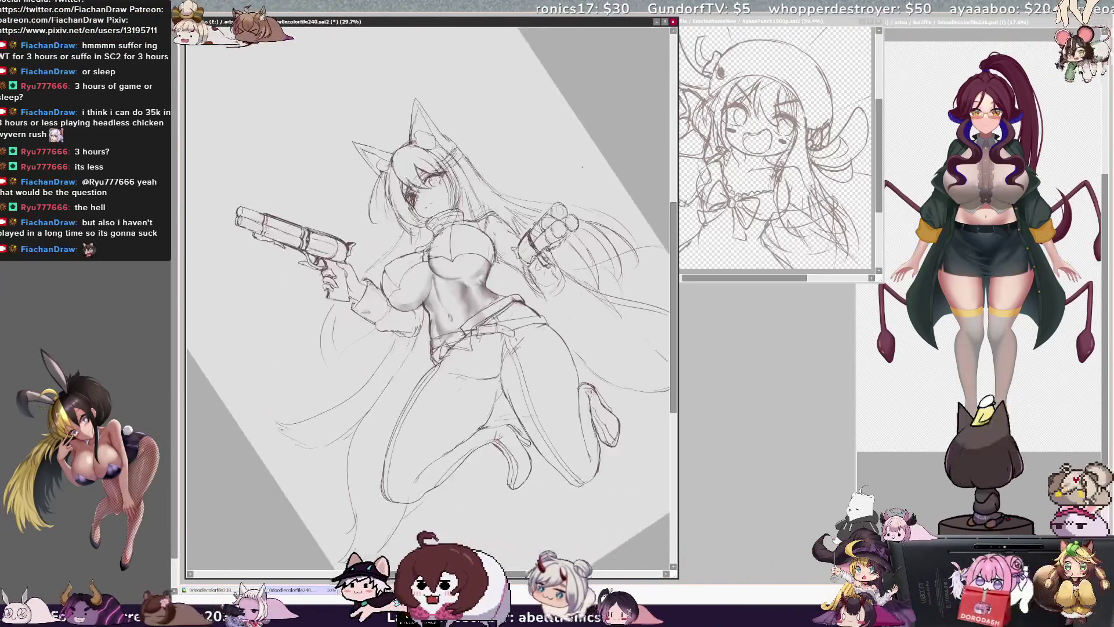
{"action": "key", "text": "h"}
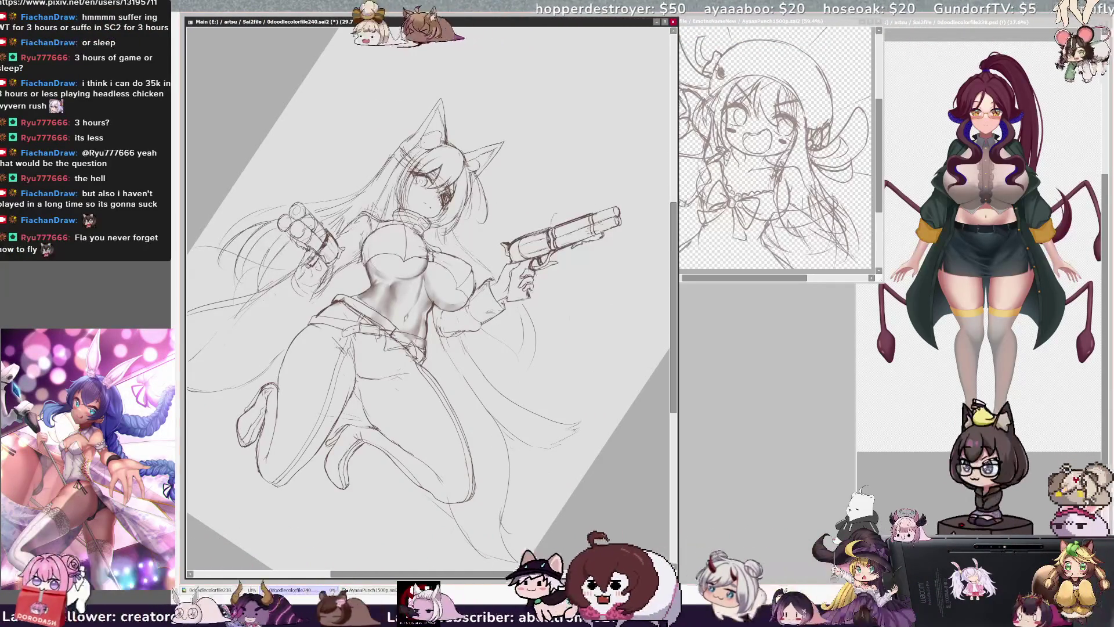
{"action": "left_click_drag", "start_coordinate": [627, 170], "coordinate": [554, 224]}
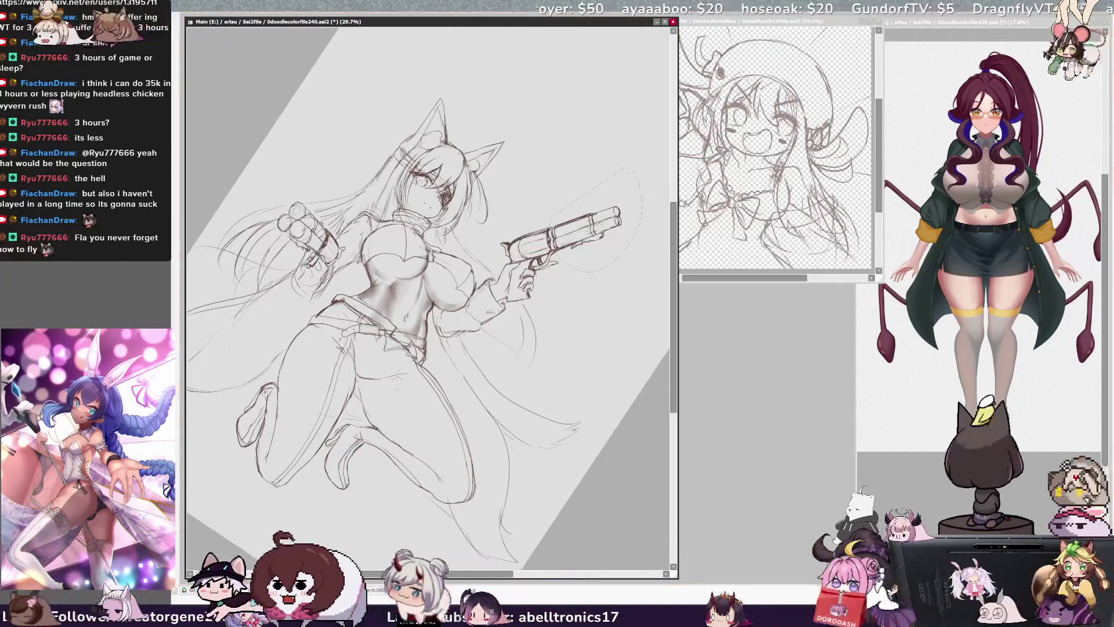
{"action": "key", "text": "ctrl+t"}
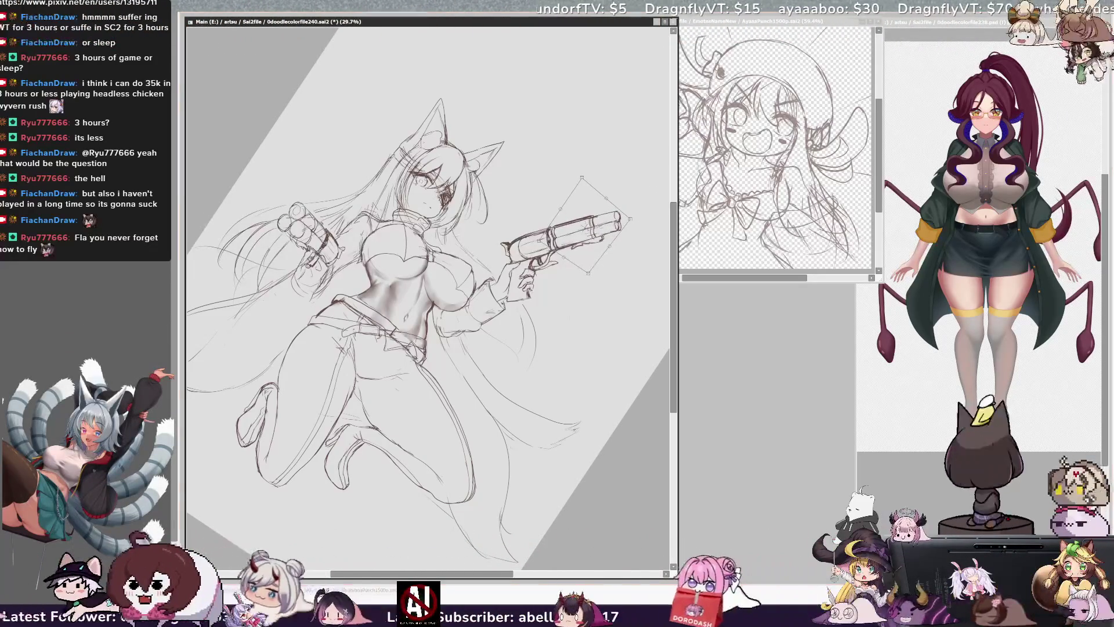
{"action": "key", "text": "Return"}
Mirror the view again and reset the canvas rotation to upright.
{"action": "key", "text": "h"}
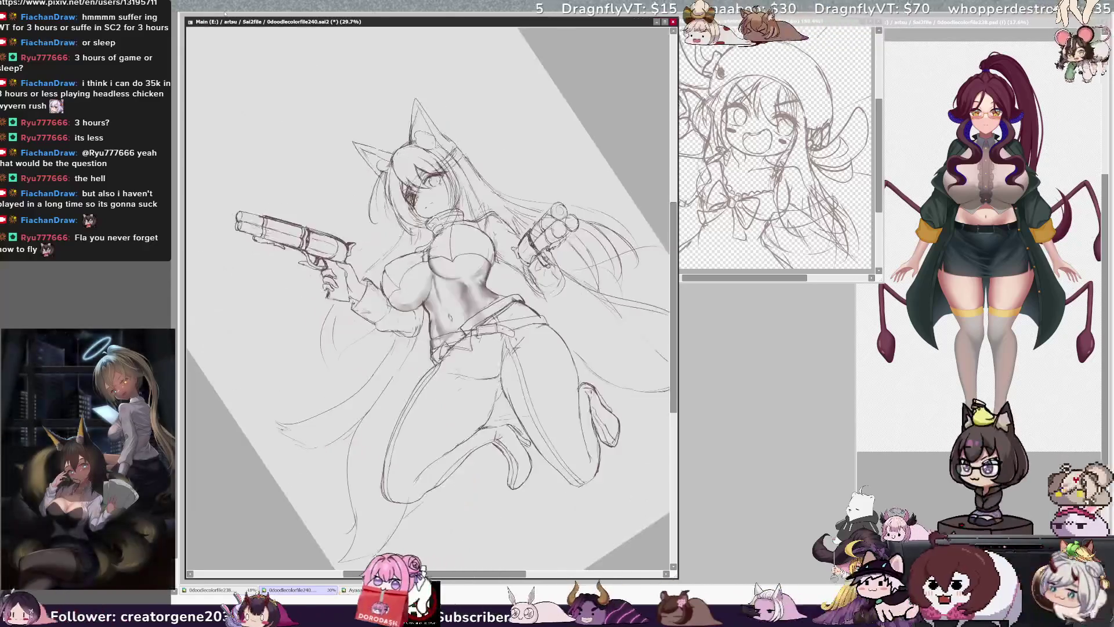
{"action": "key", "text": "Delete"}
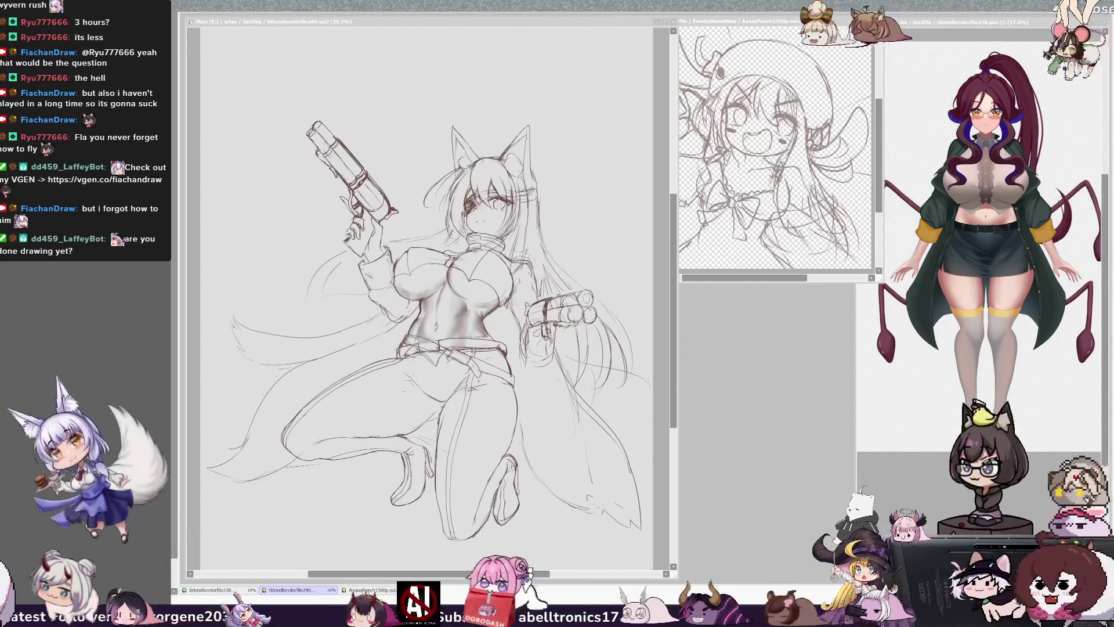
{"action": "left_click", "coordinate": [375, 132]}
Draw both straight parallel edges of the pistol barrel along the ruler, then reset the view upright.
{"action": "key", "text": "End"}
{"action": "key", "text": "End"}
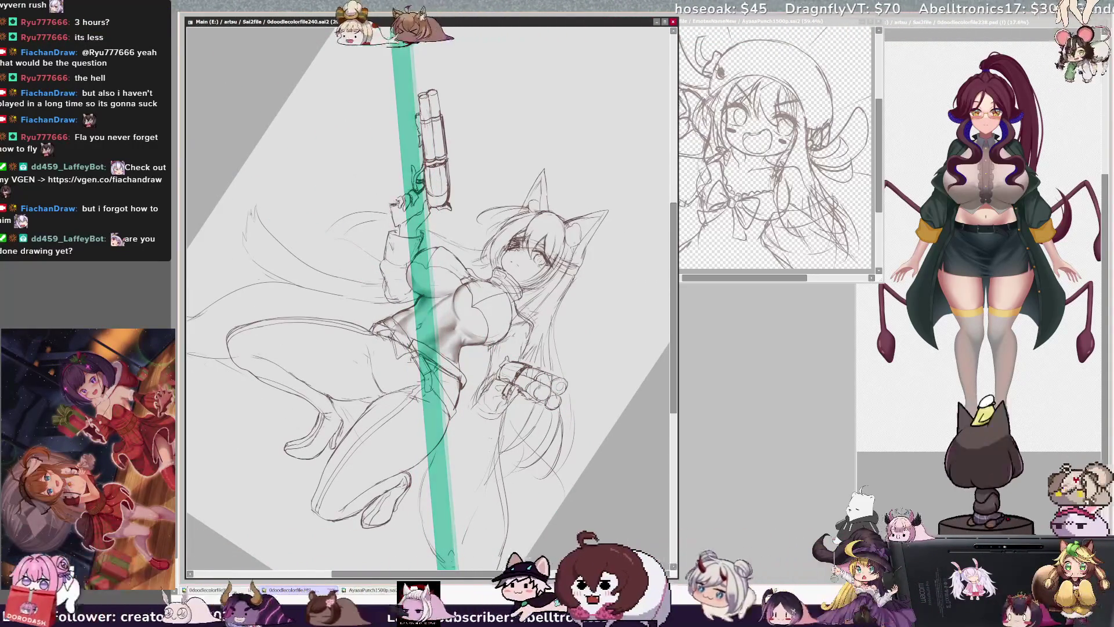
{"action": "left_click_drag", "start_coordinate": [420, 101], "coordinate": [421, 151]}
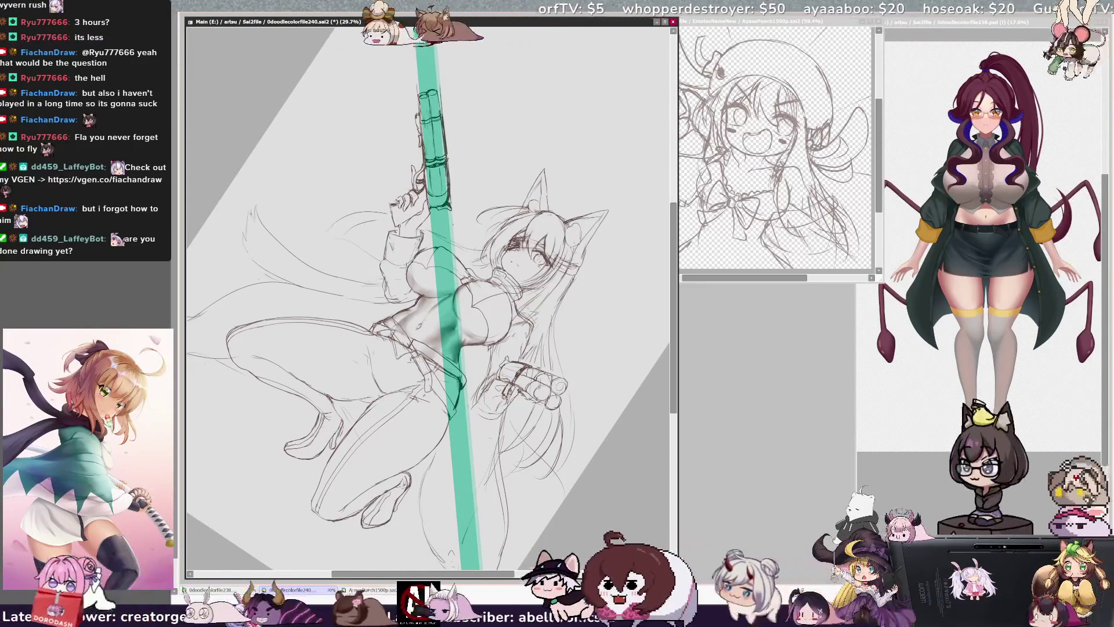
{"action": "left_click_drag", "start_coordinate": [438, 204], "coordinate": [415, 204]}
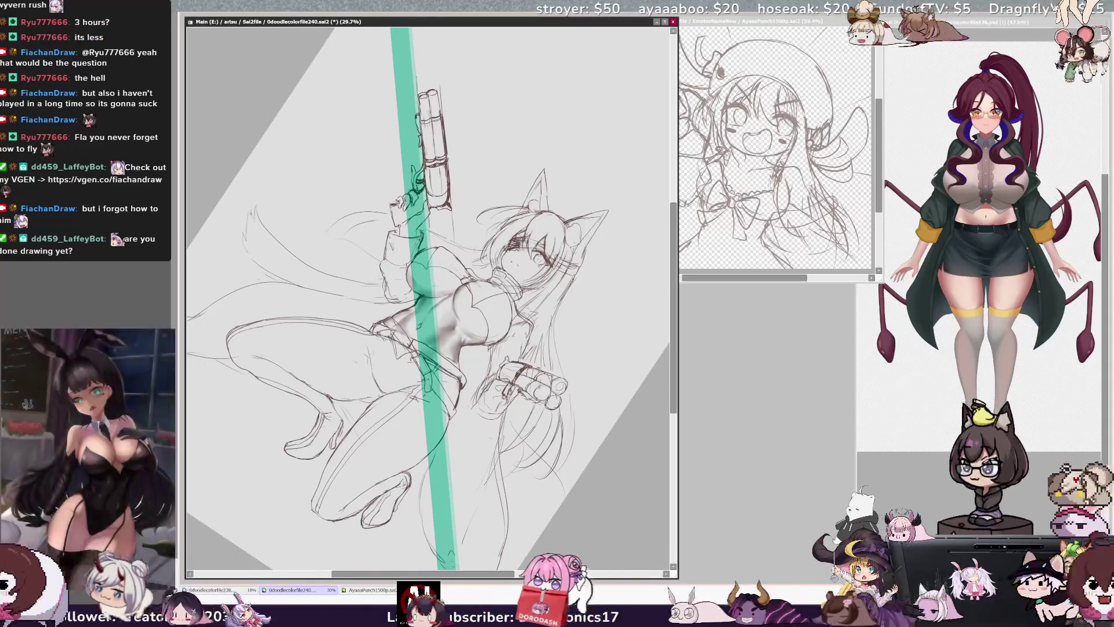
{"action": "mouse_move", "coordinate": [415, 49]}
{"action": "left_mouse_down"}
{"action": "mouse_move", "coordinate": [416, 92]}
{"action": "mouse_move", "coordinate": [416, 58]}
{"action": "left_mouse_up"}
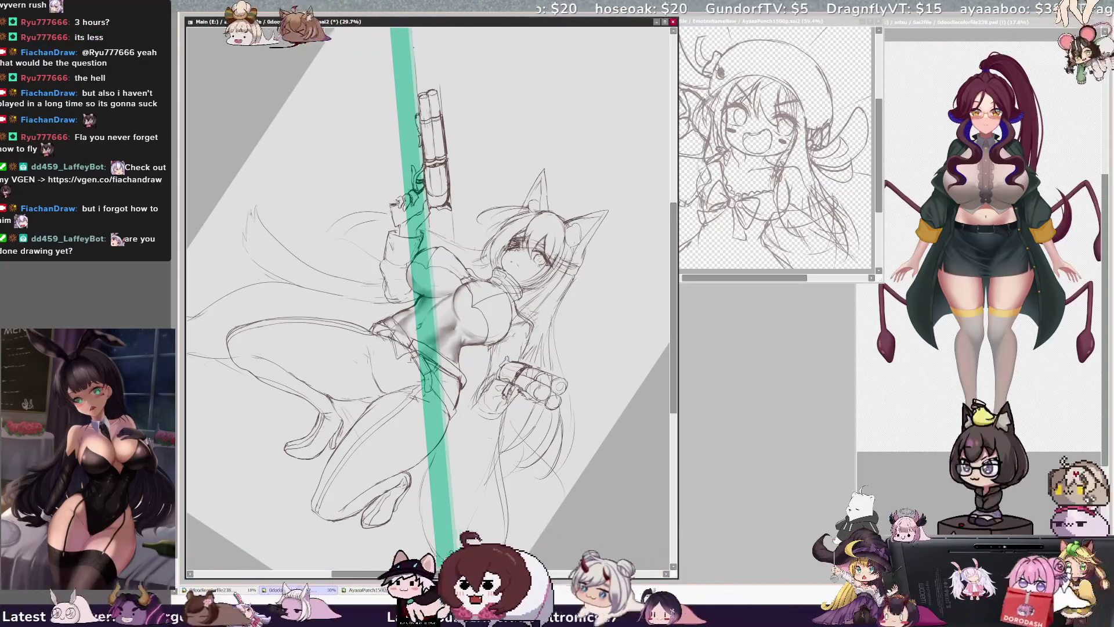
{"action": "key", "text": "ctrl+r"}
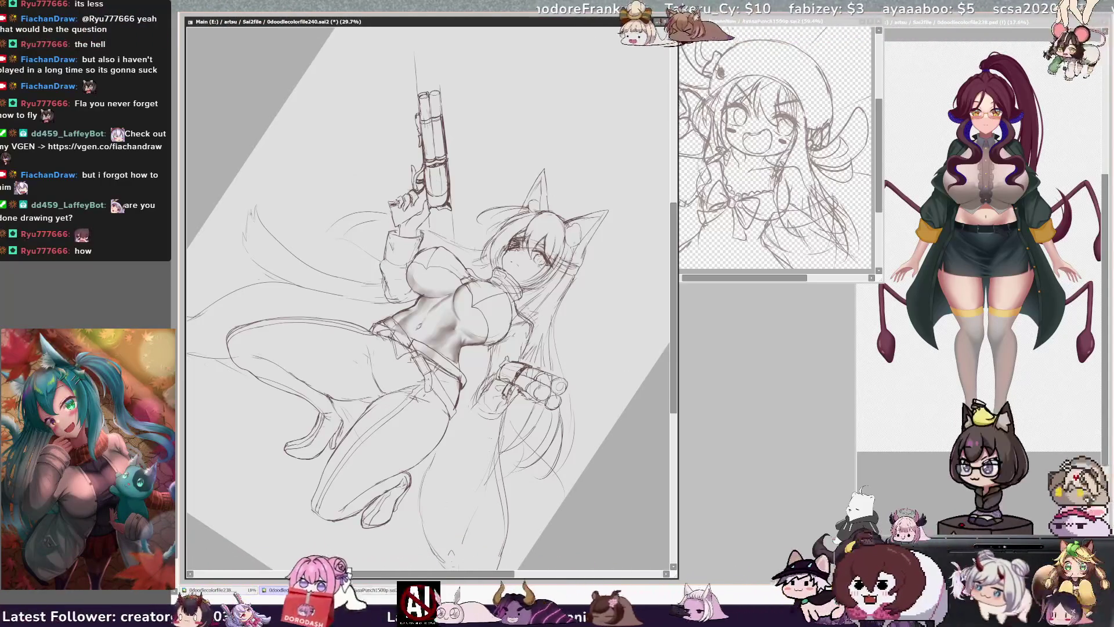
{"action": "key", "text": "Delete"}
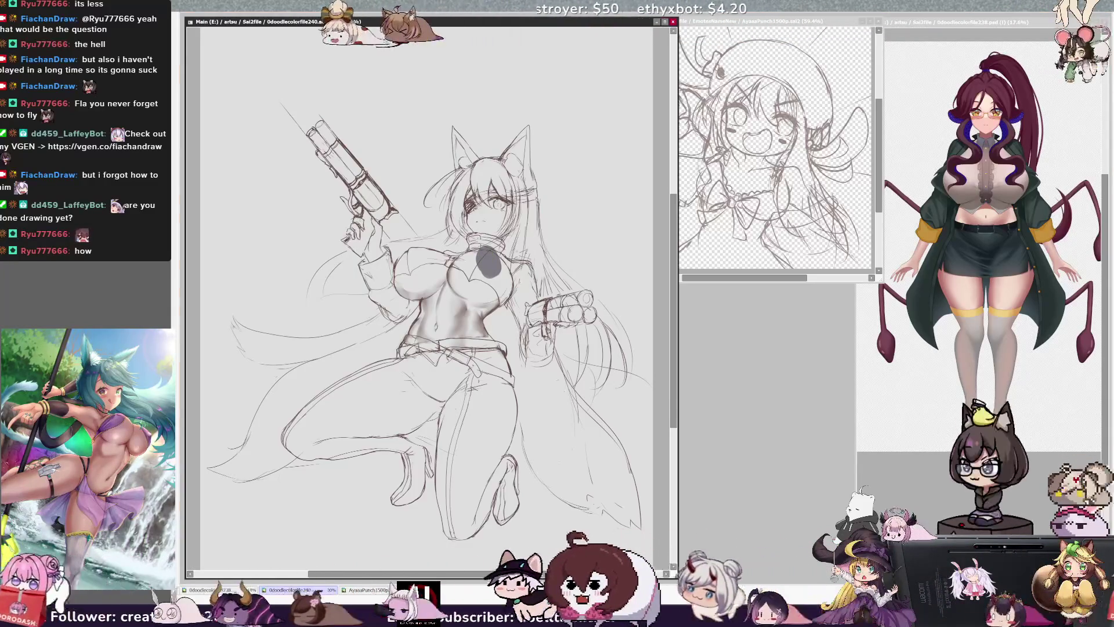
Dab a solid dark navy patch onto the fox-girl's chest.
{"action": "left_click", "coordinate": [486, 263]}
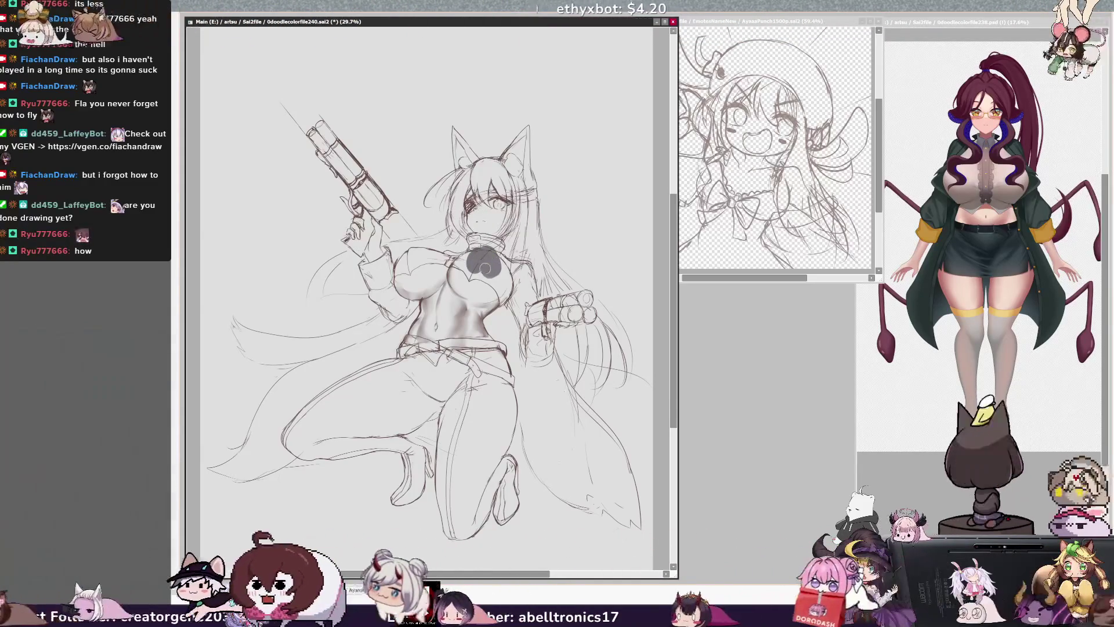
{"action": "left_click_drag", "start_coordinate": [486, 263], "coordinate": [484, 264]}
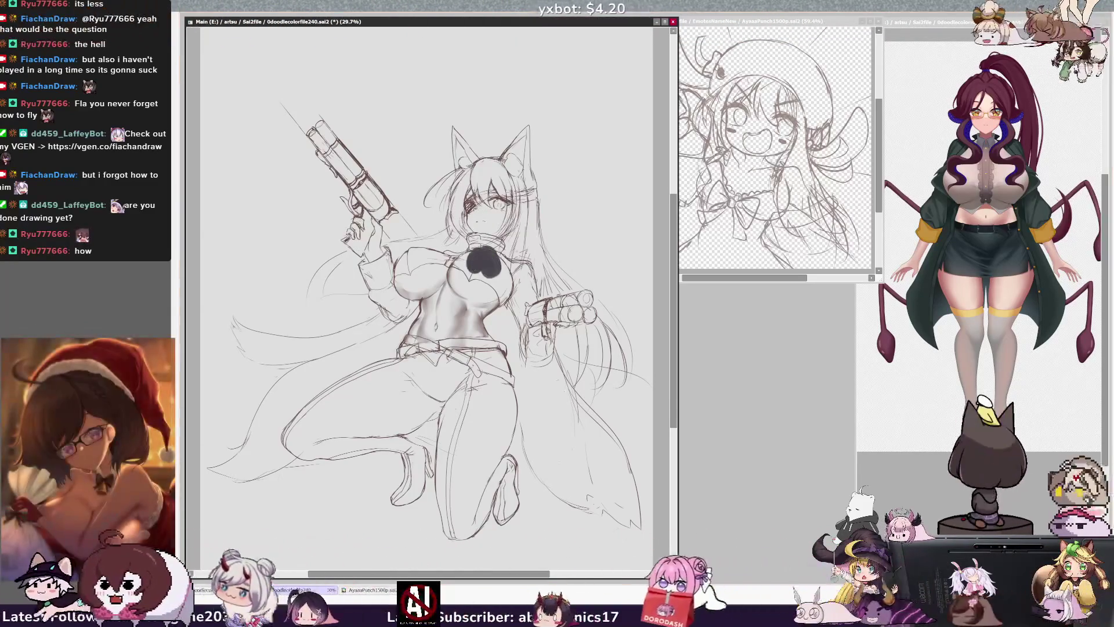
{"action": "left_click", "coordinate": [484, 262]}
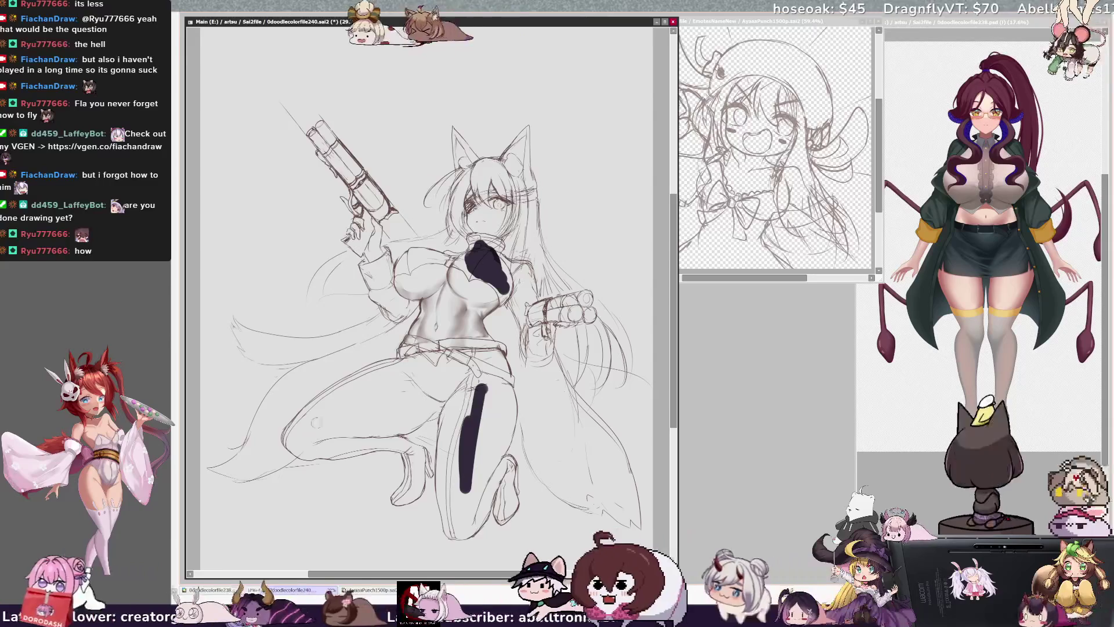
Paint the thigh, front leg and belt area of the pants dark, then darken the turtleneck collar.
{"action": "left_click_drag", "start_coordinate": [310, 426], "coordinate": [408, 381]}
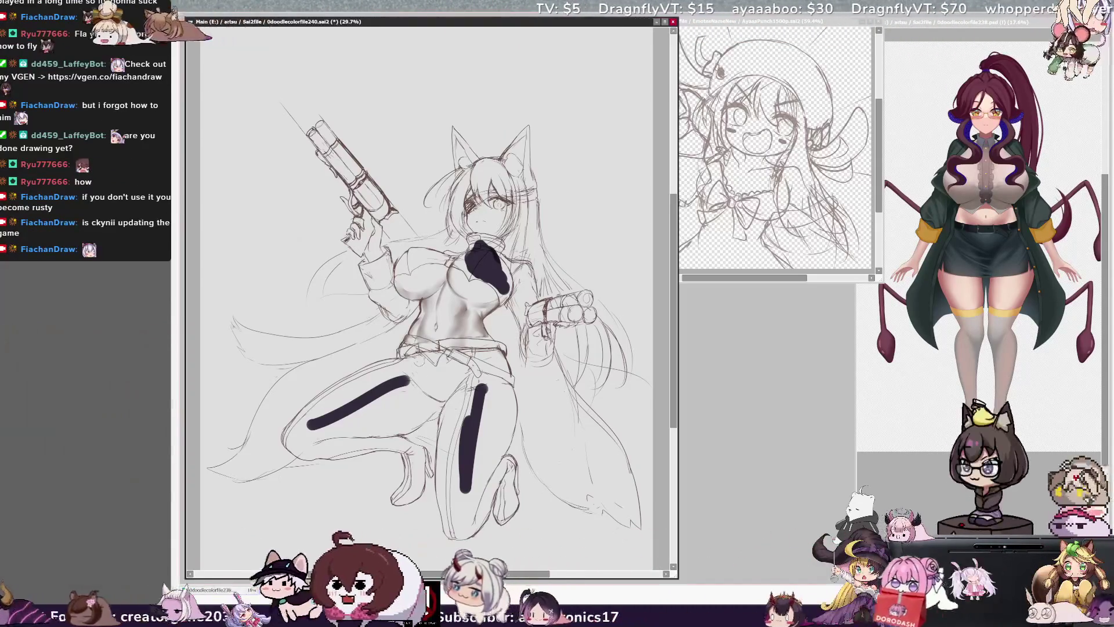
{"action": "left_click_drag", "start_coordinate": [408, 377], "coordinate": [440, 399]}
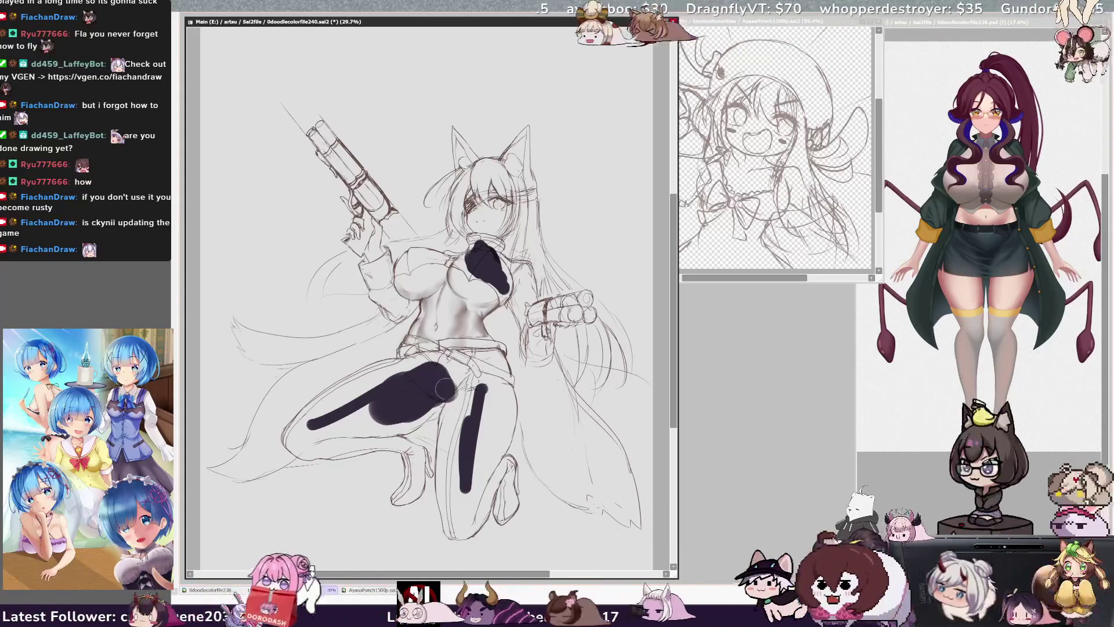
{"action": "mouse_move", "coordinate": [444, 380]}
{"action": "left_mouse_down"}
{"action": "mouse_move", "coordinate": [454, 406]}
{"action": "mouse_move", "coordinate": [449, 511]}
{"action": "mouse_move", "coordinate": [473, 424]}
{"action": "left_mouse_up"}
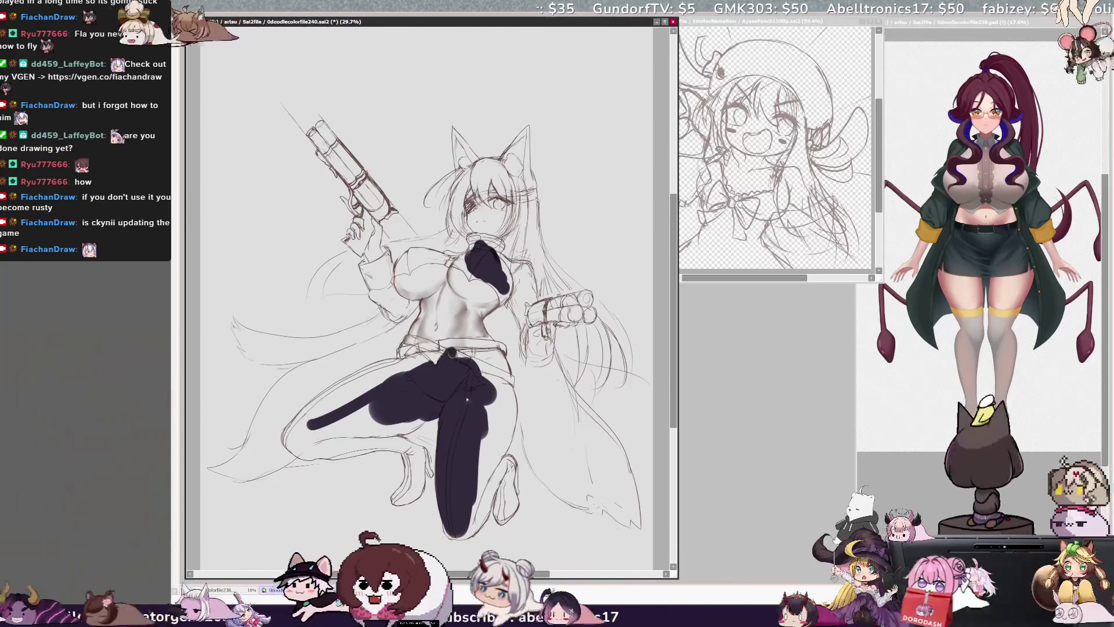
{"action": "left_click_drag", "start_coordinate": [451, 357], "coordinate": [470, 400]}
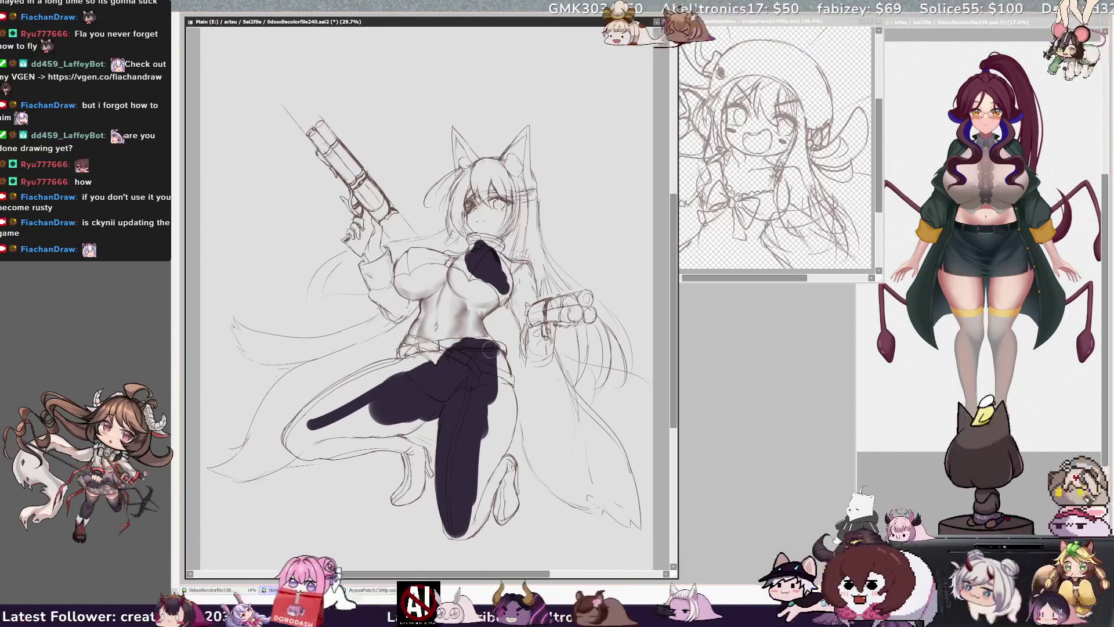
{"action": "mouse_move", "coordinate": [497, 349]}
{"action": "left_mouse_down"}
{"action": "mouse_move", "coordinate": [501, 375]}
{"action": "mouse_move", "coordinate": [498, 349]}
{"action": "left_mouse_up"}
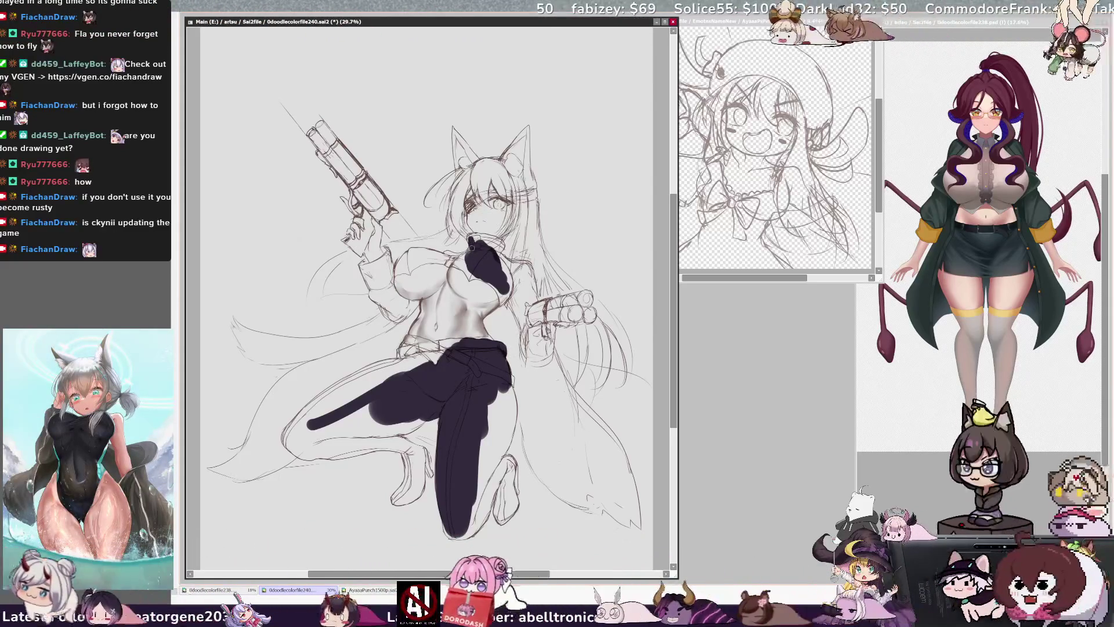
{"action": "left_click_drag", "start_coordinate": [475, 240], "coordinate": [496, 249]}
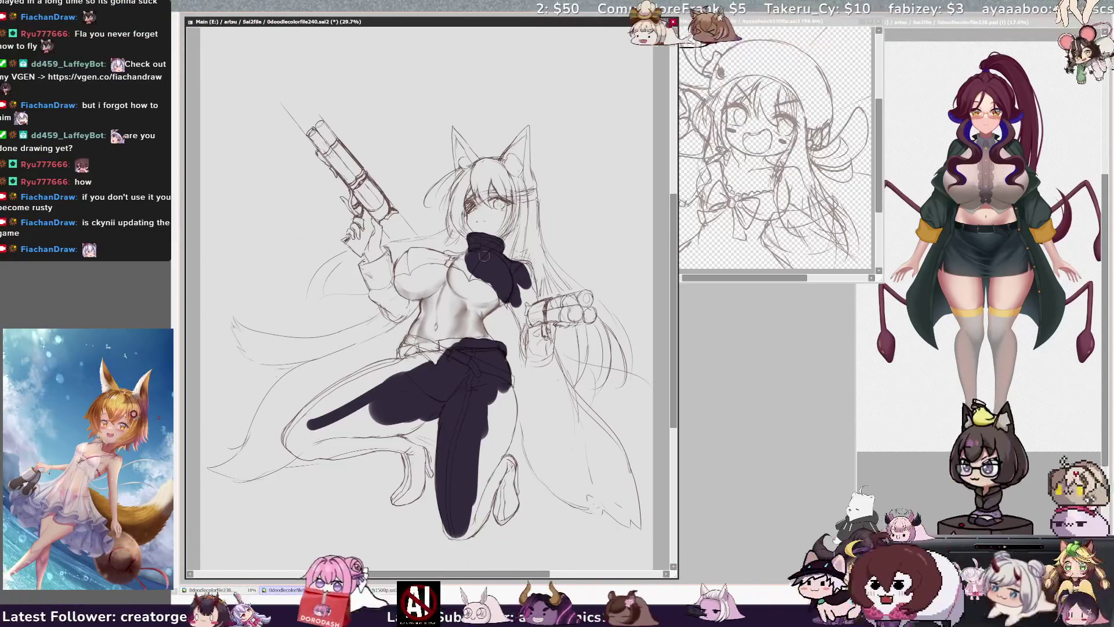
Paint the sweater dark over the left chest, across the top of the chest and down its right edge.
{"action": "left_click_drag", "start_coordinate": [402, 264], "coordinate": [404, 282]}
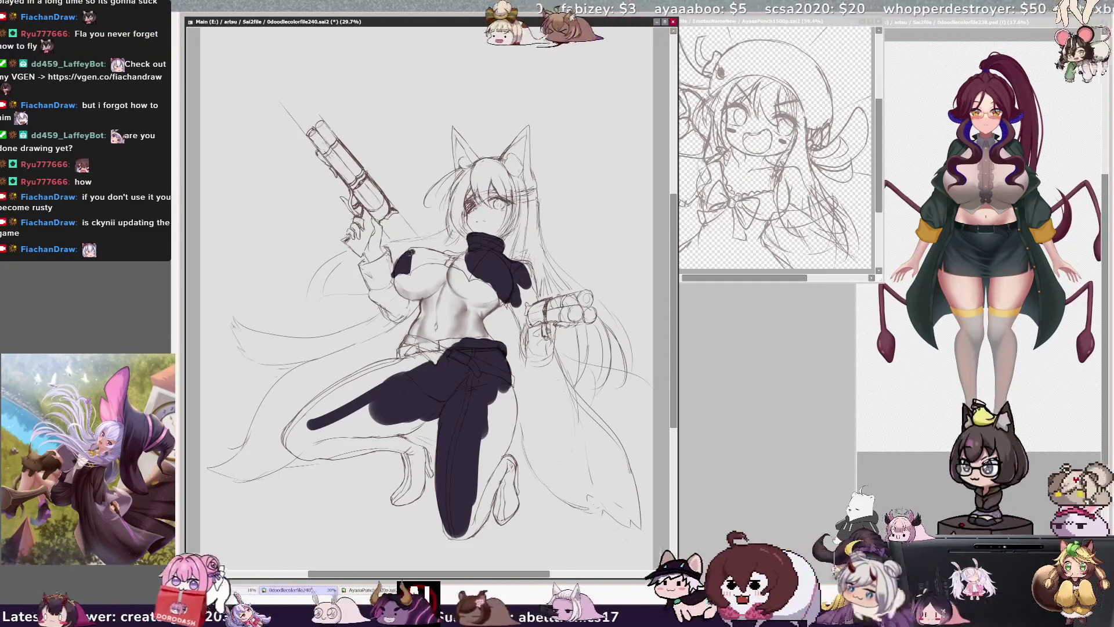
{"action": "left_click_drag", "start_coordinate": [408, 250], "coordinate": [458, 262]}
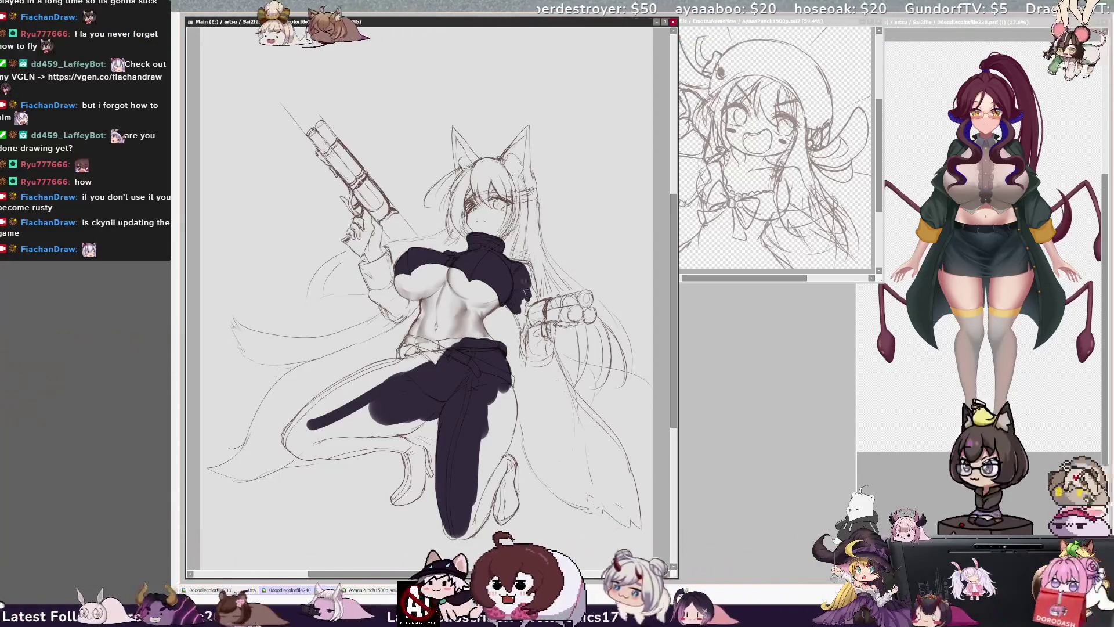
{"action": "left_click_drag", "start_coordinate": [515, 312], "coordinate": [524, 337]}
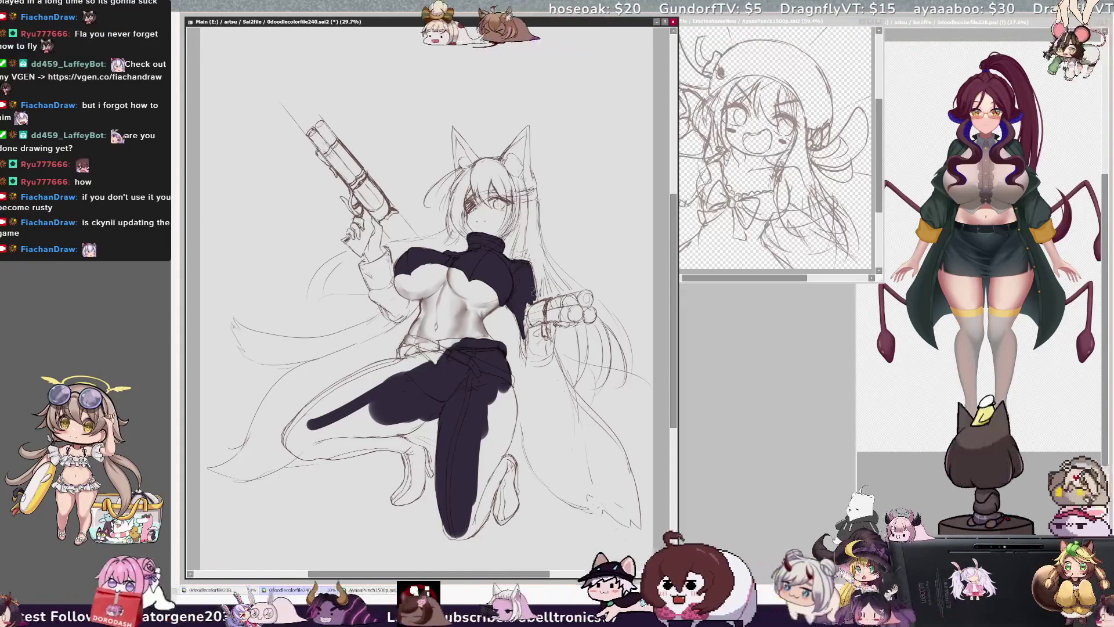
Darken the sweater's upper right edge and extend the dark pants fill out to the bent knee.
{"action": "left_click_drag", "start_coordinate": [525, 261], "coordinate": [535, 283]}
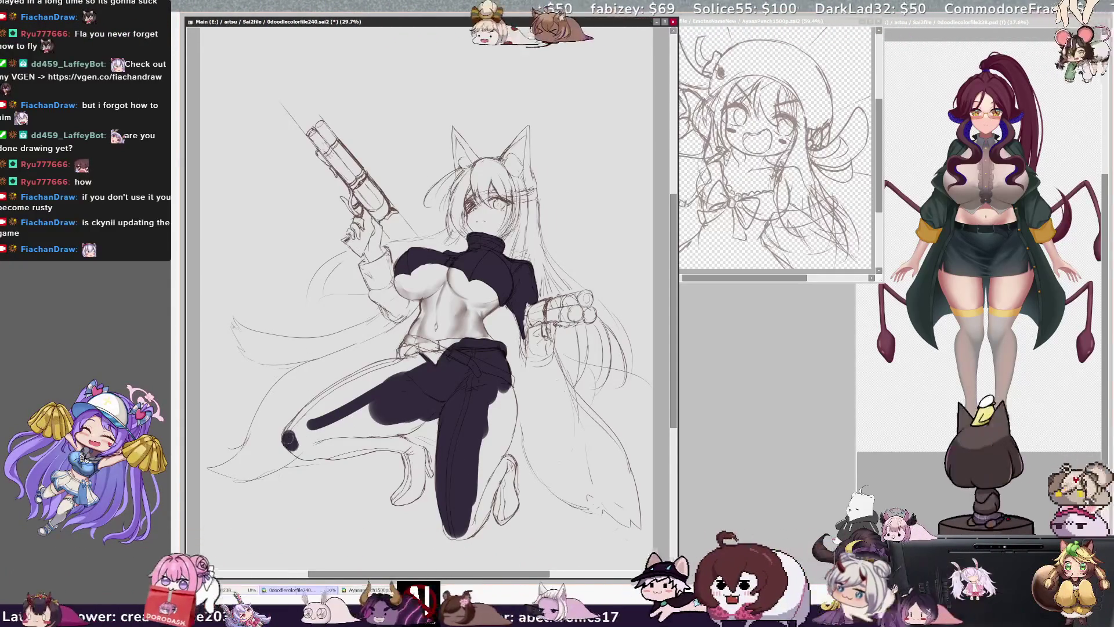
{"action": "left_click_drag", "start_coordinate": [287, 438], "coordinate": [342, 394]}
{"action": "key", "text": "Delete"}
{"action": "key", "text": "Delete"}
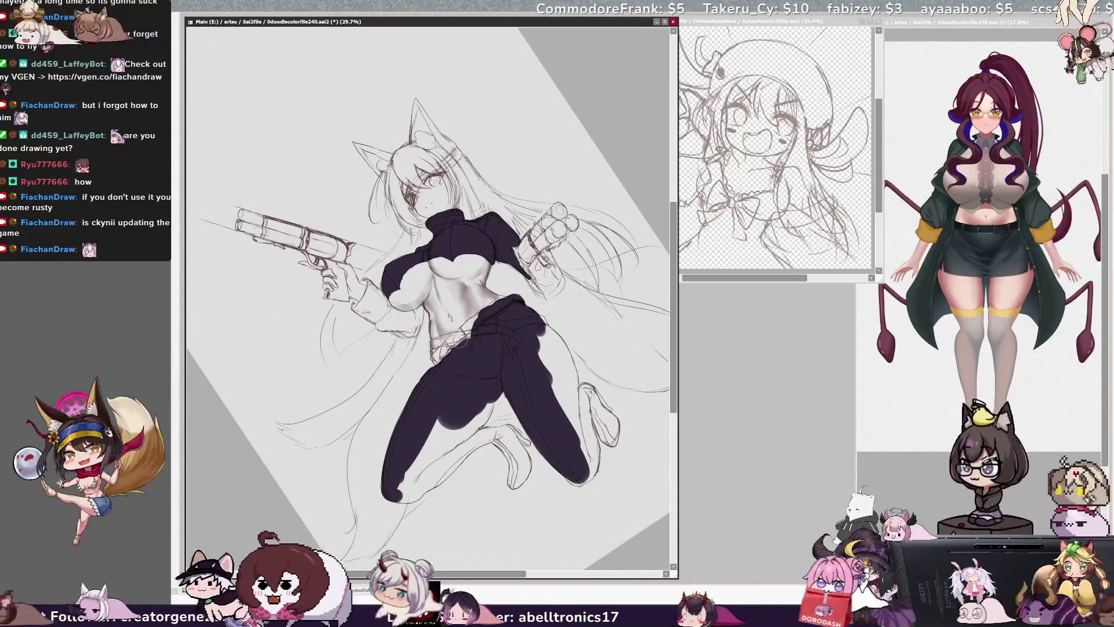
Undo the stray light stroke, then fill the lower leg and outer thigh edge dark and round out the knee tip.
{"action": "left_click_drag", "start_coordinate": [453, 356], "coordinate": [397, 479]}
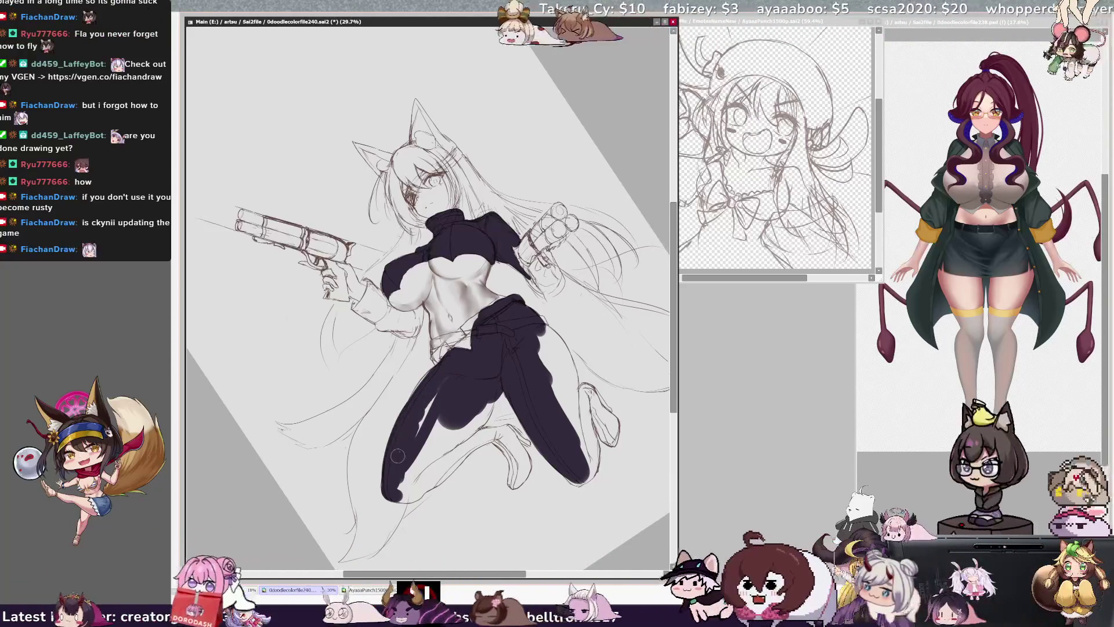
{"action": "key", "text": "ctrl+z"}
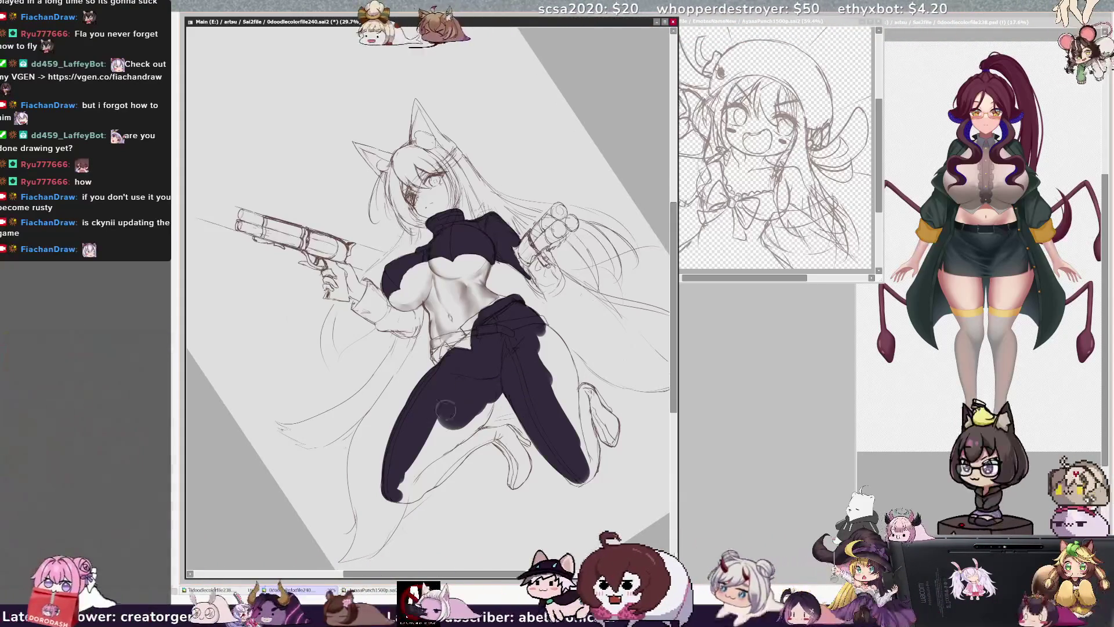
{"action": "mouse_move", "coordinate": [404, 491]}
{"action": "left_mouse_down"}
{"action": "mouse_move", "coordinate": [431, 427]}
{"action": "mouse_move", "coordinate": [446, 441]}
{"action": "mouse_move", "coordinate": [462, 417]}
{"action": "left_mouse_up"}
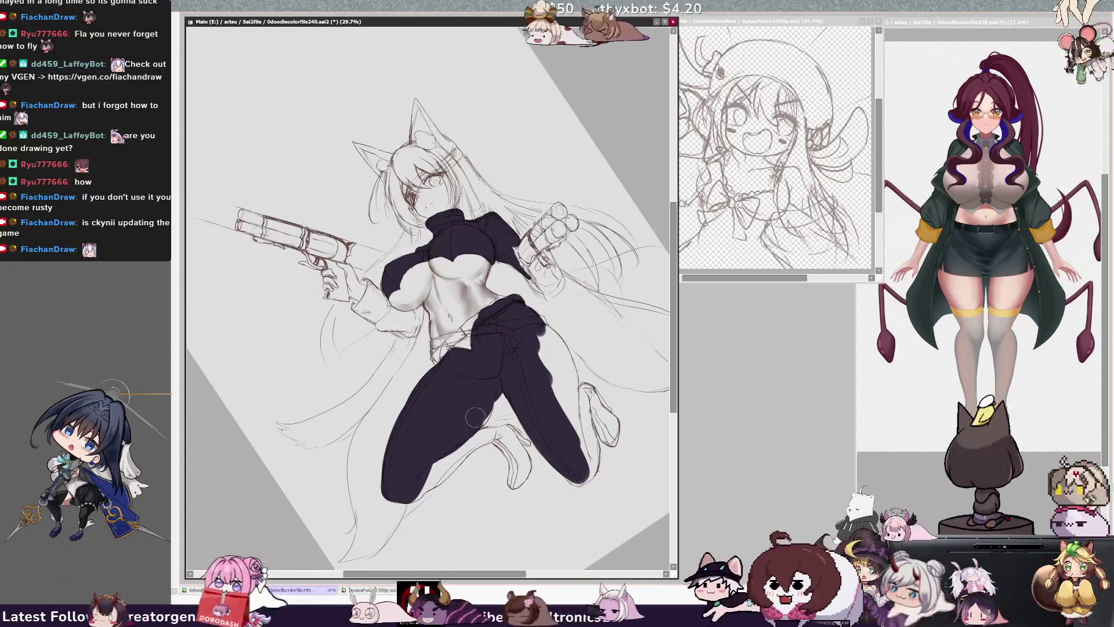
{"action": "mouse_move", "coordinate": [512, 350]}
{"action": "left_mouse_down"}
{"action": "mouse_move", "coordinate": [555, 407]}
{"action": "mouse_move", "coordinate": [533, 331]}
{"action": "mouse_move", "coordinate": [511, 302]}
{"action": "left_mouse_up"}
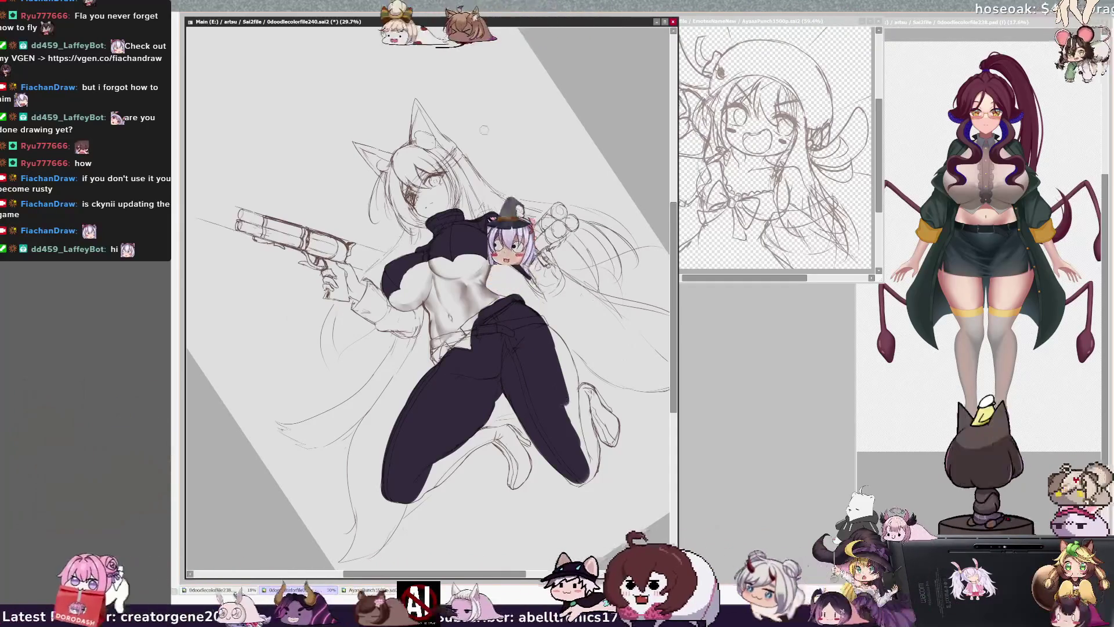
{"action": "key", "text": "Home"}
{"action": "left_click_drag", "start_coordinate": [288, 443], "coordinate": [309, 454]}
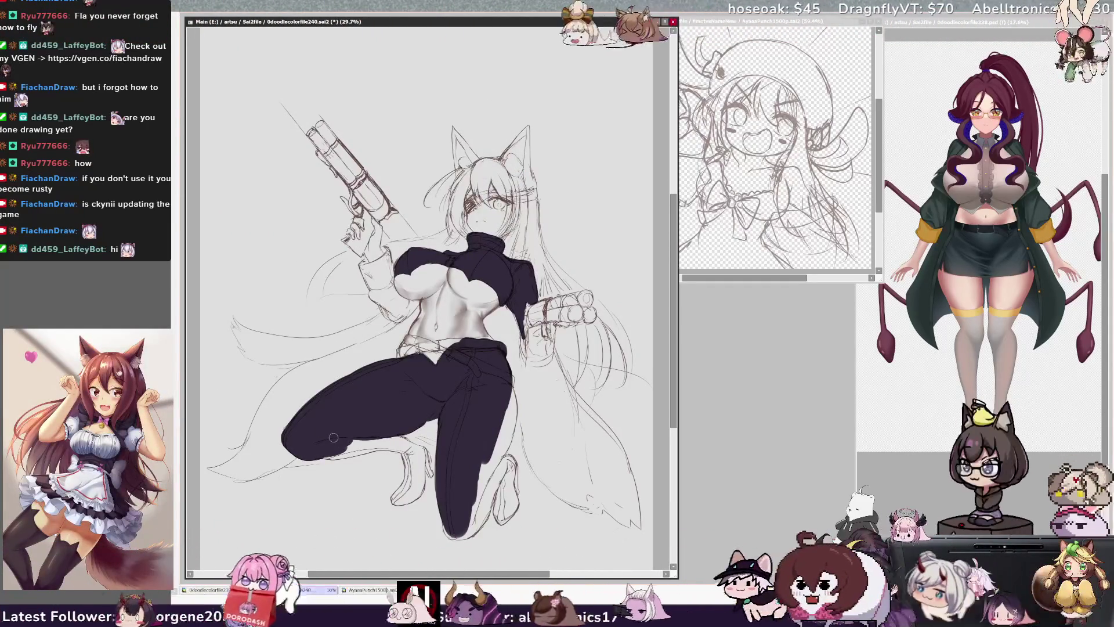
Close the 238 reference view, enlarge the AyaaaPunch chibi reference, and return to the 240 drawing.
{"action": "key", "text": "ctrl+Tab"}
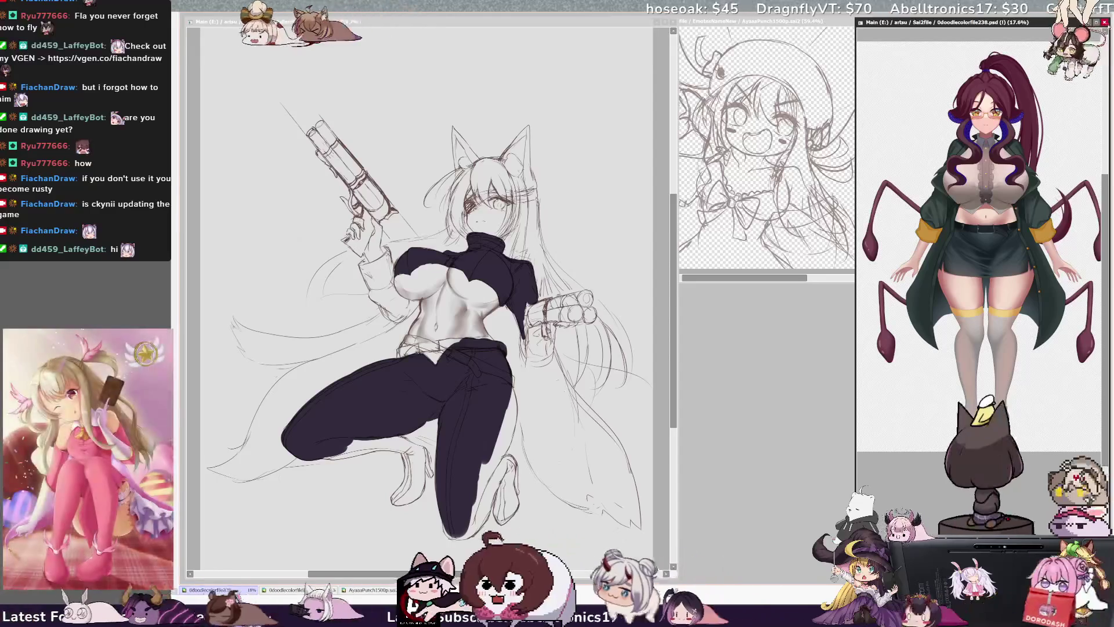
{"action": "key", "text": "ctrl+w"}
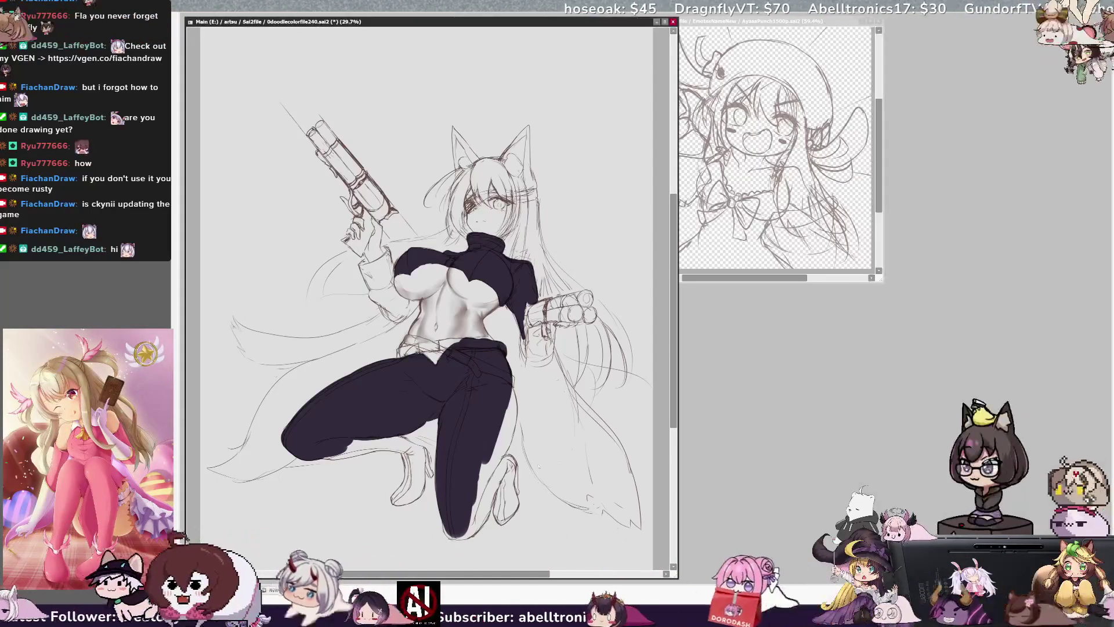
{"action": "left_click", "coordinate": [322, 590]}
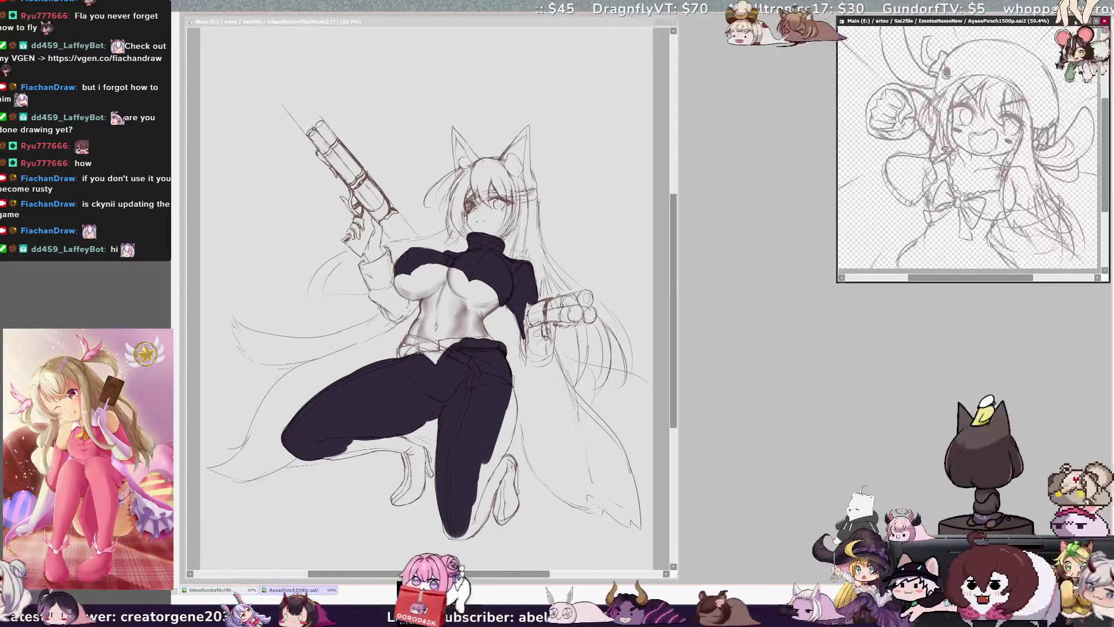
{"action": "left_click", "coordinate": [673, 349]}
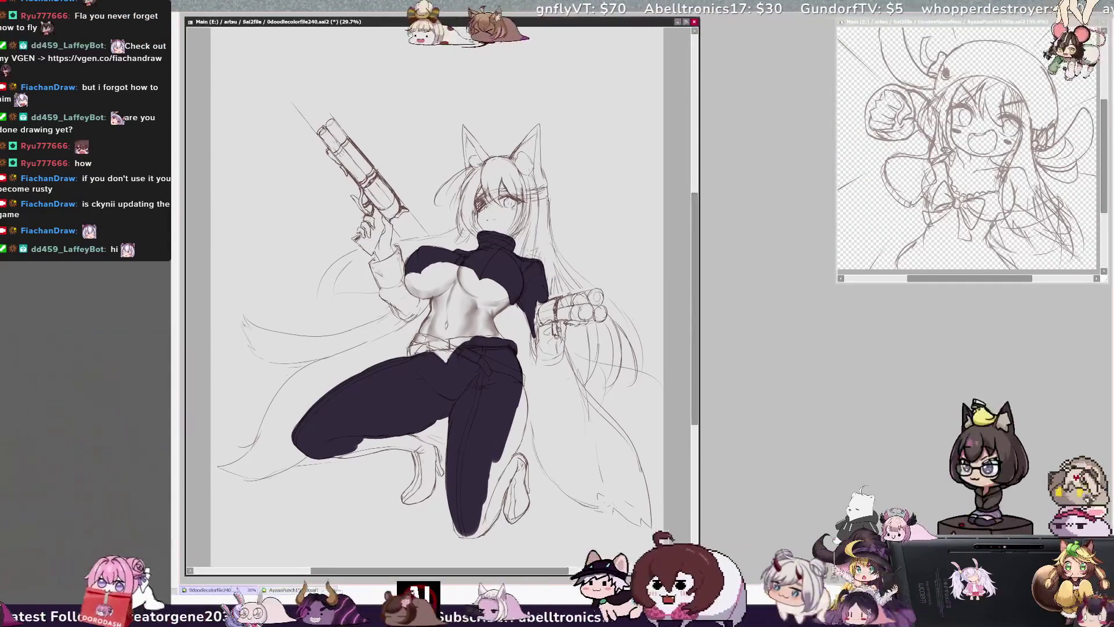
{"action": "scroll", "coordinate": [700, 347], "scroll_direction": "down", "scroll_amount": 1}
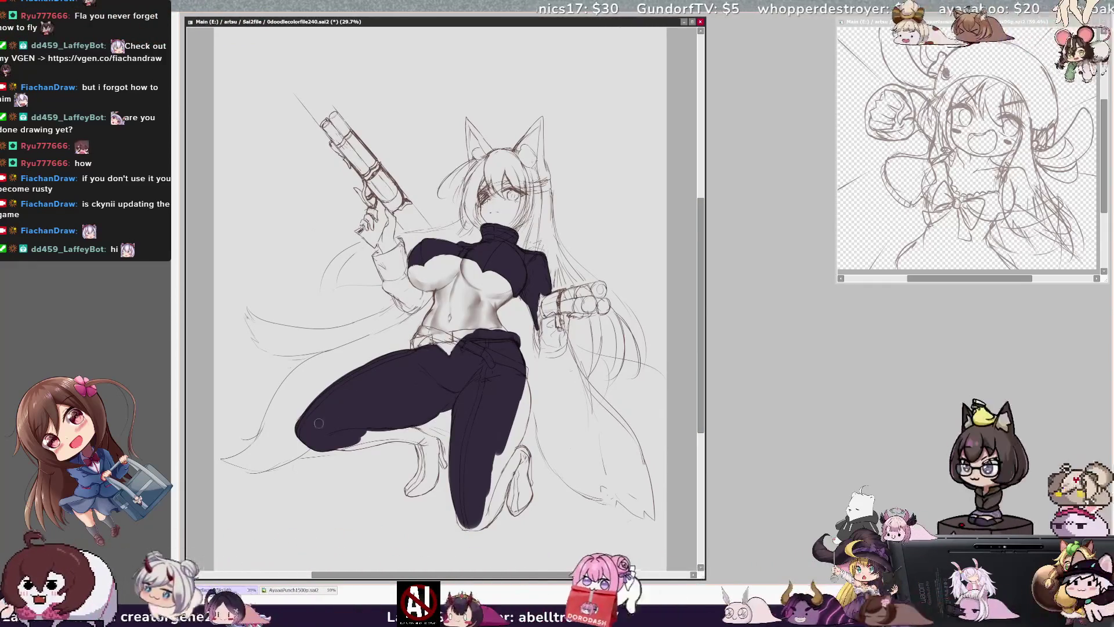
Paint dark along the thigh's underside, down the lower leg and its right edge, covering the boot gap by the knee.
{"action": "left_click_drag", "start_coordinate": [333, 442], "coordinate": [382, 429]}
{"action": "left_click_drag", "start_coordinate": [502, 444], "coordinate": [461, 520]}
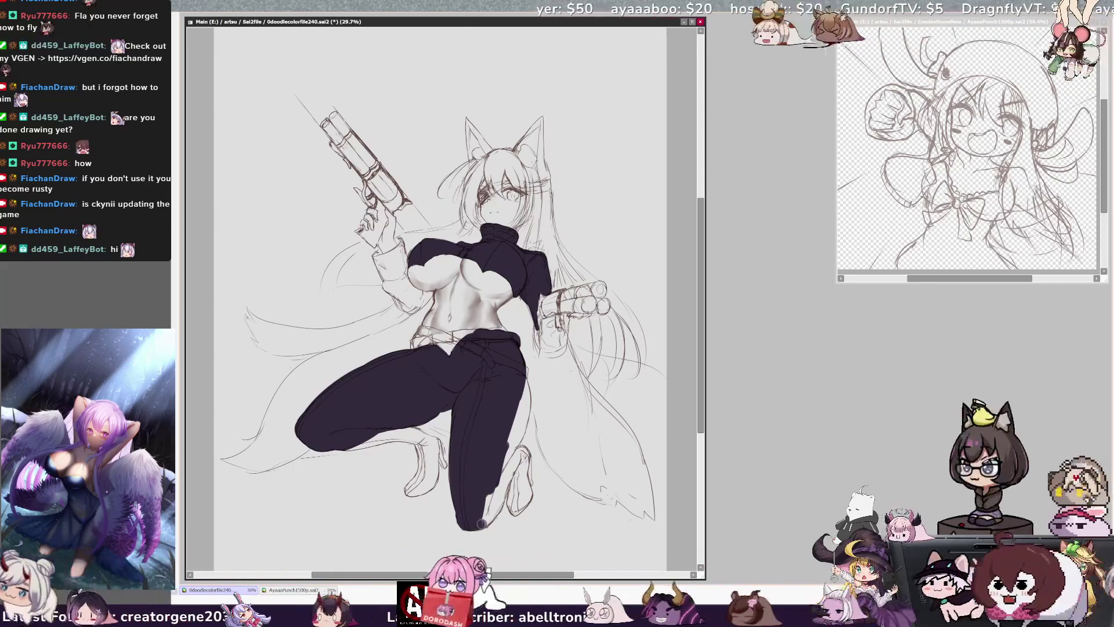
{"action": "mouse_move", "coordinate": [487, 518]}
{"action": "left_mouse_down"}
{"action": "mouse_move", "coordinate": [514, 461]}
{"action": "mouse_move", "coordinate": [484, 523]}
{"action": "left_mouse_up"}
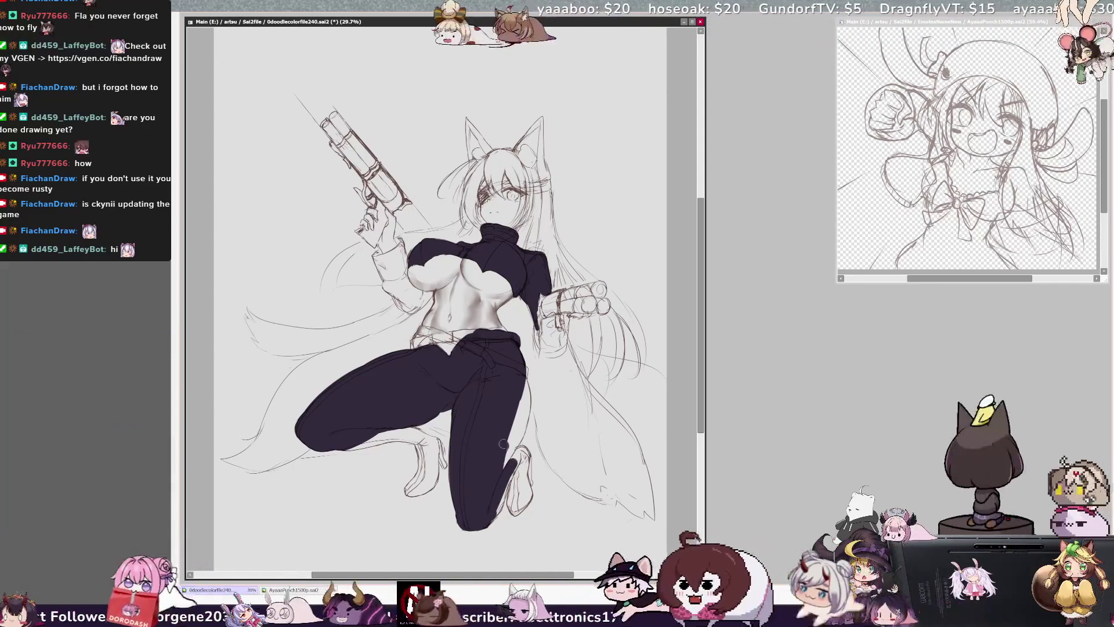
{"action": "mouse_move", "coordinate": [521, 377]}
{"action": "left_mouse_down"}
{"action": "mouse_move", "coordinate": [521, 421]}
{"action": "mouse_move", "coordinate": [502, 461]}
{"action": "mouse_move", "coordinate": [508, 450]}
{"action": "left_mouse_up"}
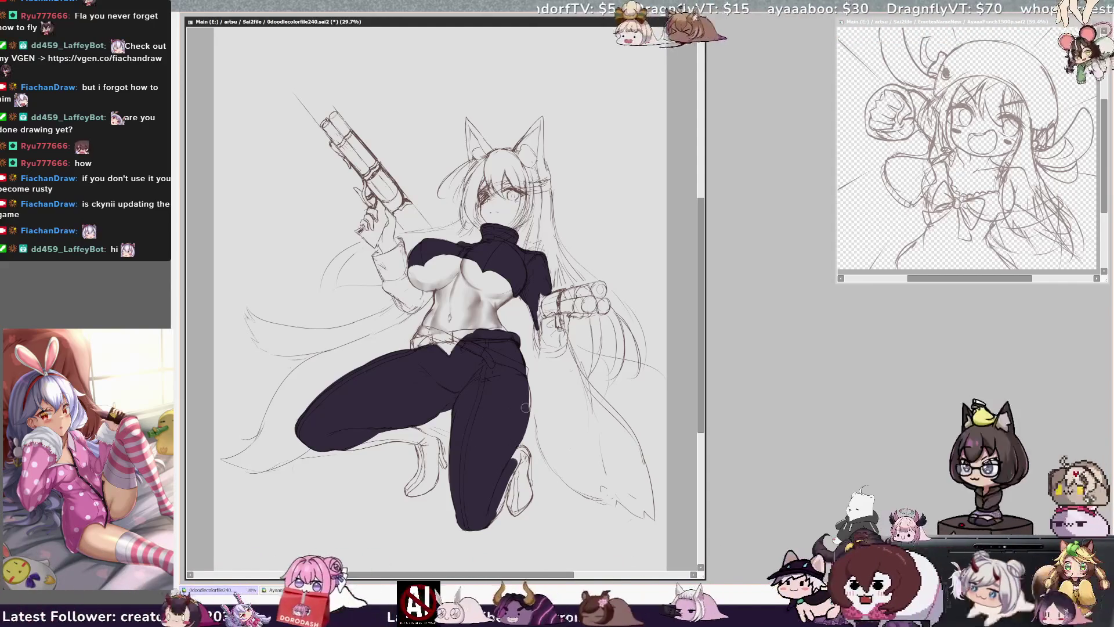
{"action": "left_click_drag", "start_coordinate": [493, 513], "coordinate": [522, 449]}
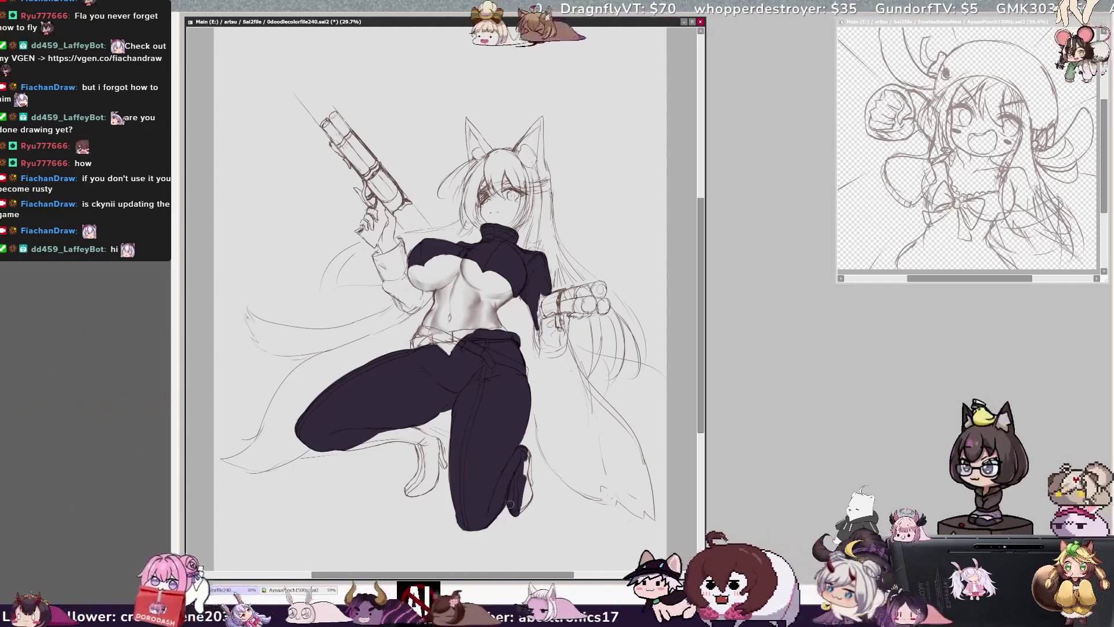
{"action": "left_click_drag", "start_coordinate": [516, 504], "coordinate": [523, 455]}
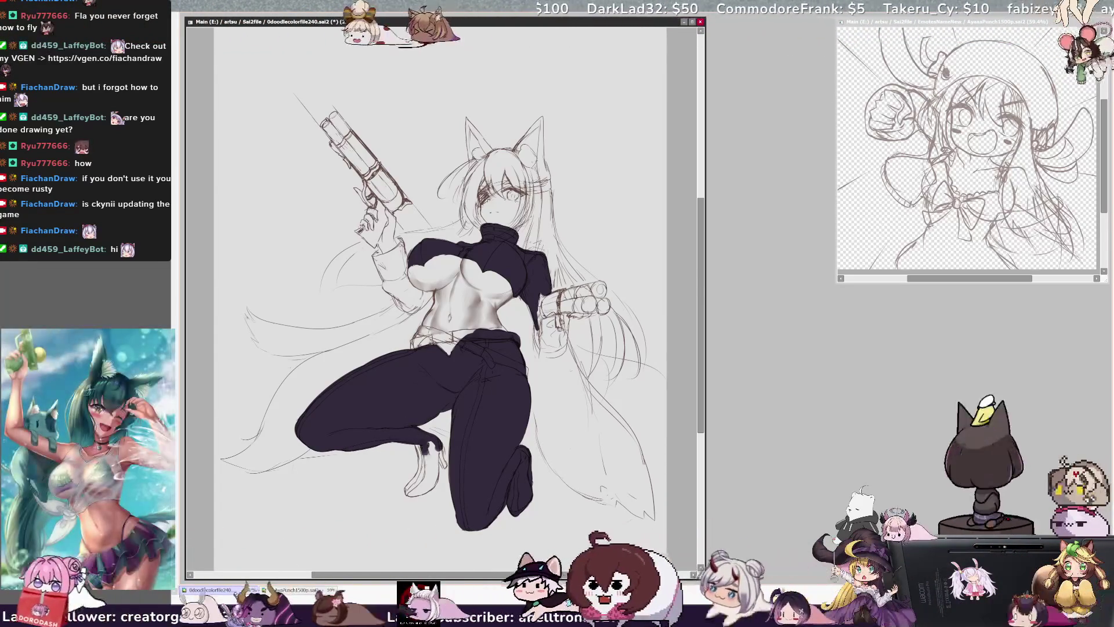
Fill the front boot dark down to its toe and right edge, and begin filling the belt at the waist.
{"action": "left_click_drag", "start_coordinate": [422, 450], "coordinate": [410, 491]}
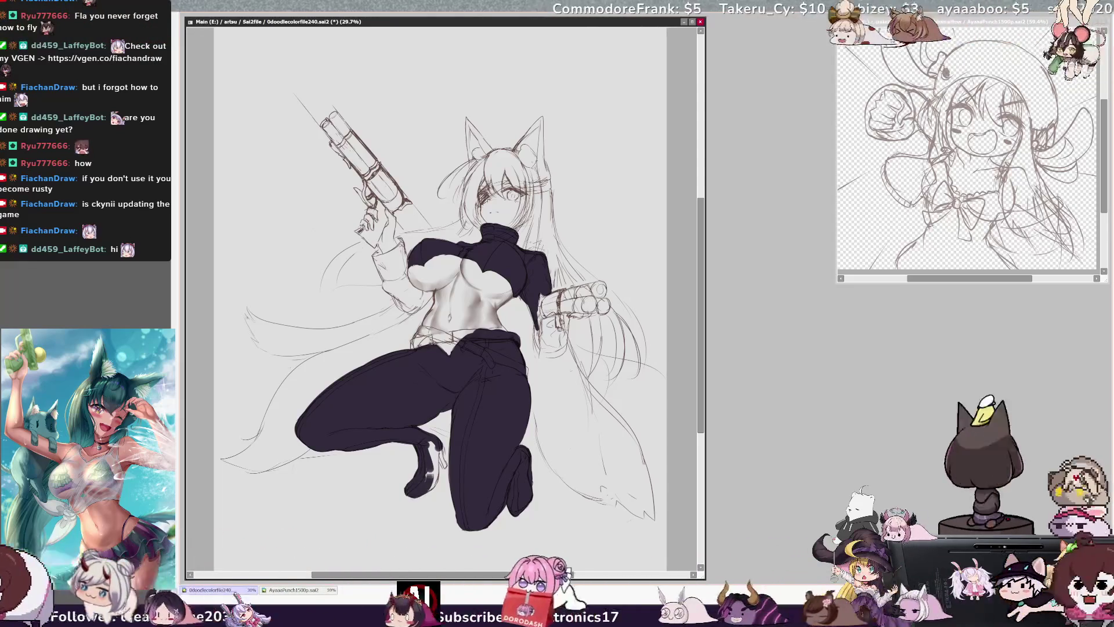
{"action": "mouse_move", "coordinate": [434, 478]}
{"action": "left_mouse_down"}
{"action": "mouse_move", "coordinate": [432, 447]}
{"action": "mouse_move", "coordinate": [444, 466]}
{"action": "left_mouse_up"}
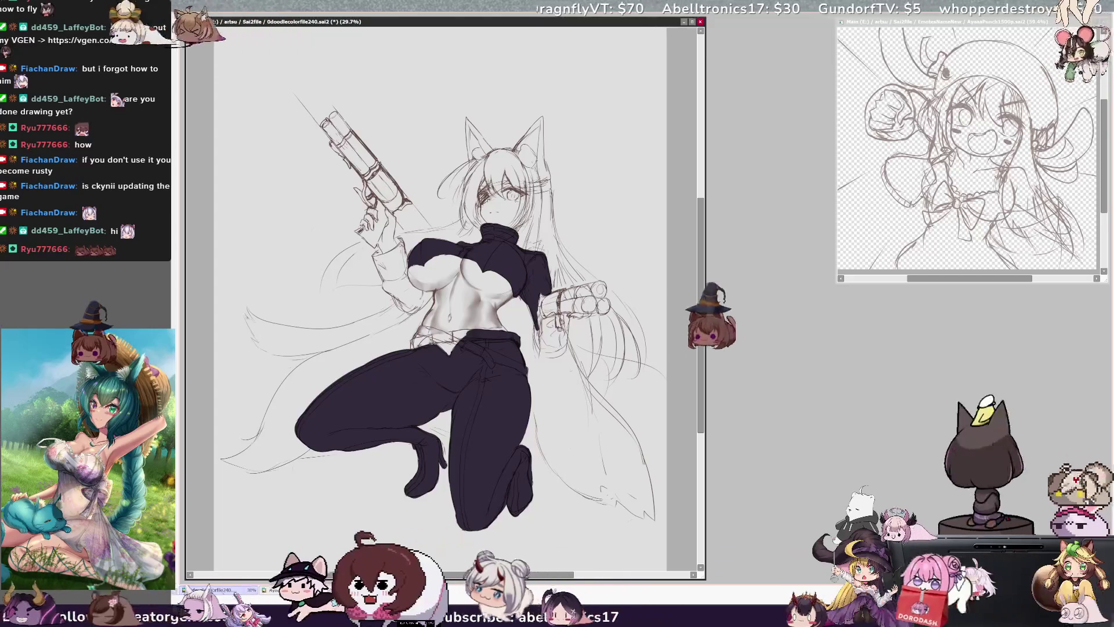
{"action": "left_click", "coordinate": [465, 336]}
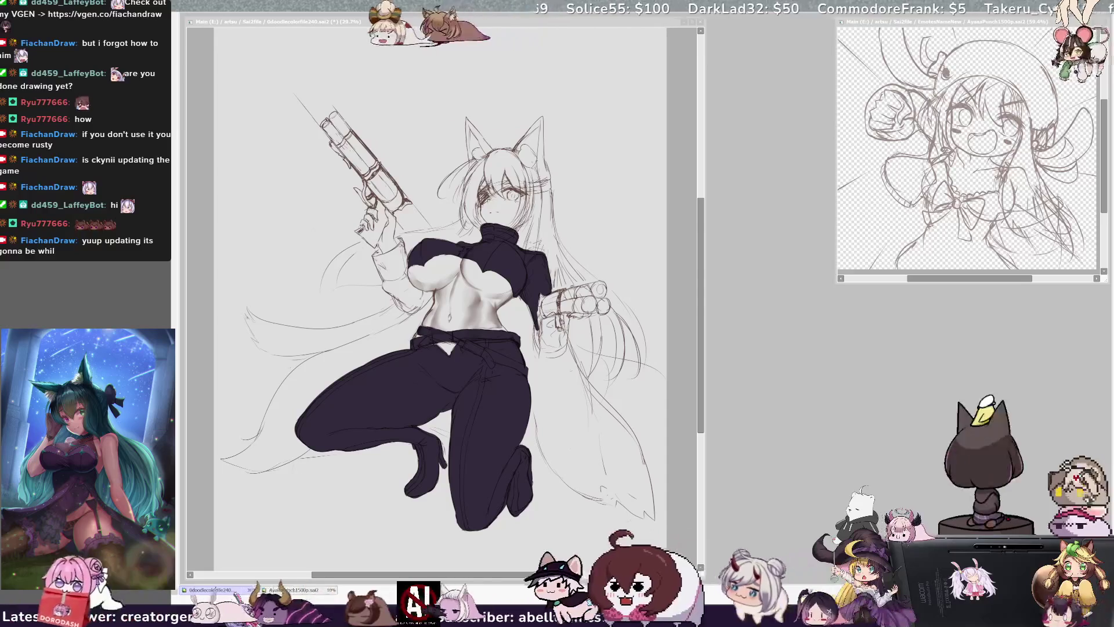
Return to the canvas and darken the purple outfit to near-black.
{"action": "left_click", "coordinate": [571, 246]}
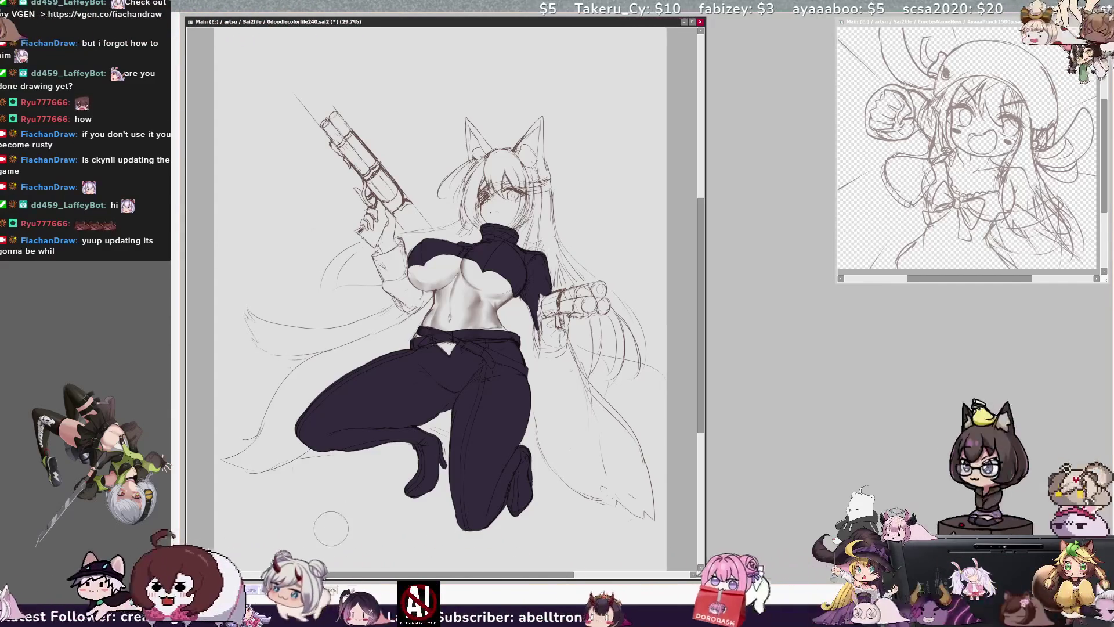
{"action": "key", "text": "ctrl+z"}
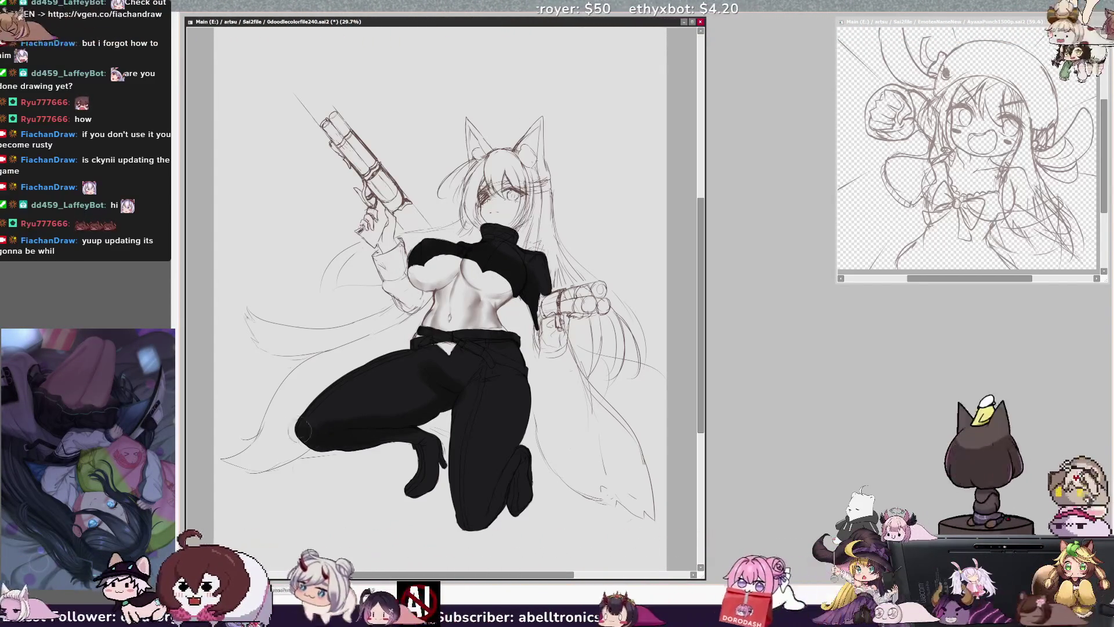
Set the brush size to 154 and touch up the dark fills on the top and pants, adjusting size as needed.
{"action": "left_click_drag", "start_coordinate": [436, 355], "coordinate": [455, 393]}
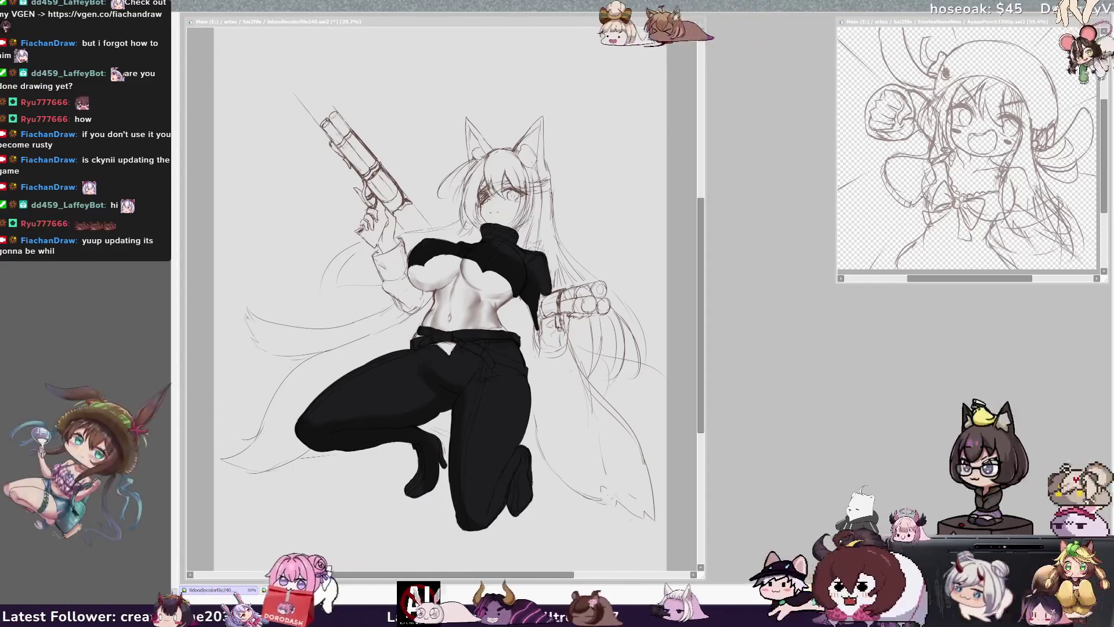
{"action": "left_click", "coordinate": [493, 392]}
{"action": "left_click_drag", "start_coordinate": [493, 393], "coordinate": [456, 432]}
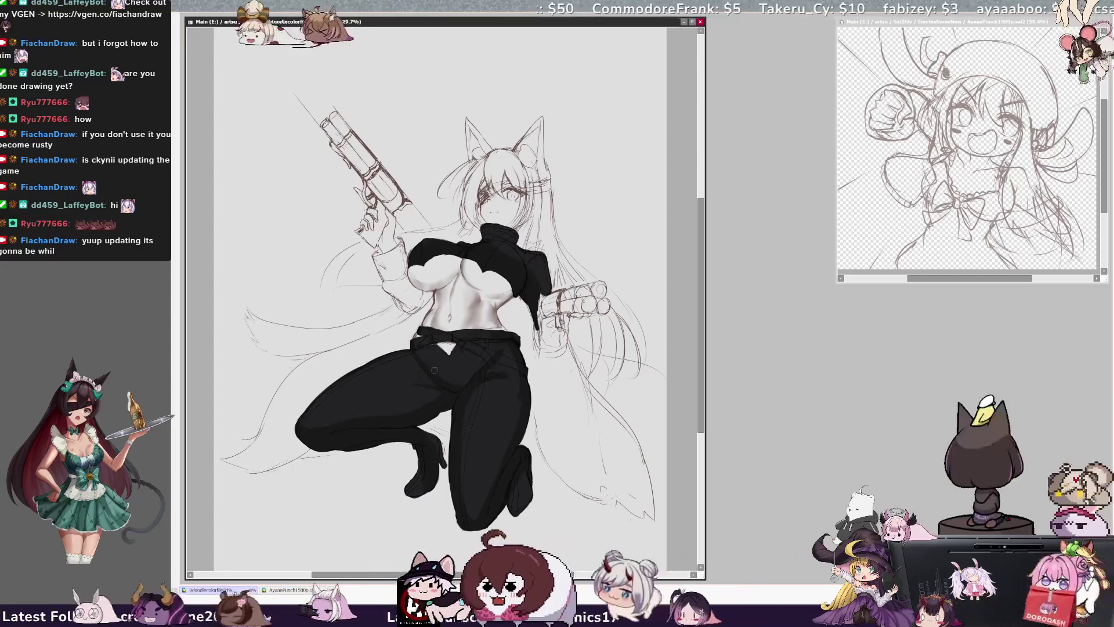
{"action": "key", "text": "bracketleft"}
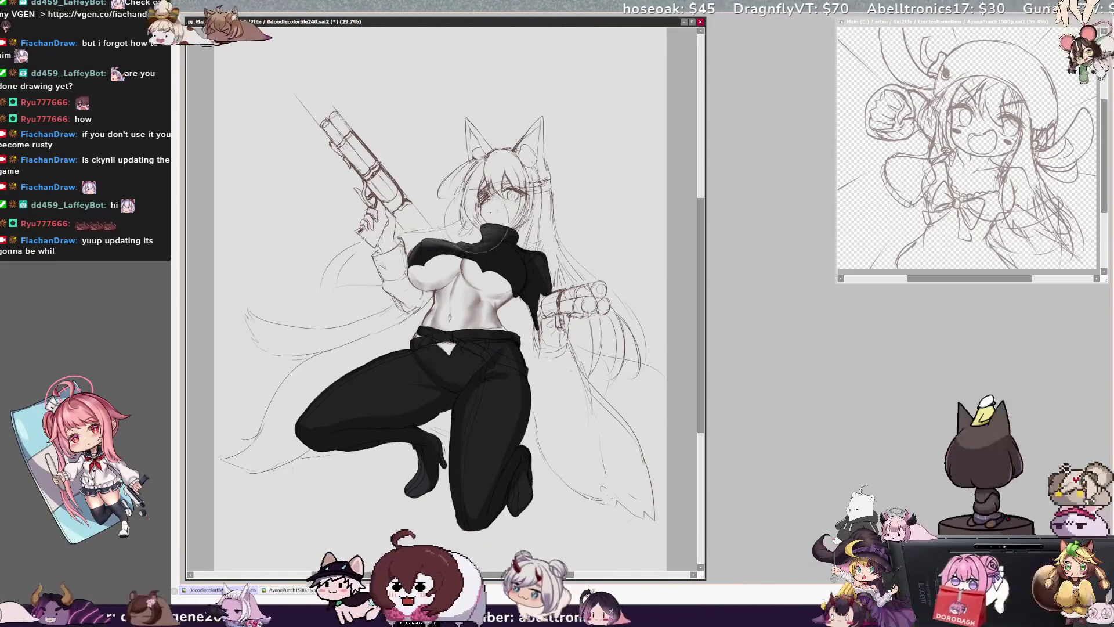
{"action": "key", "text": "bracketright"}
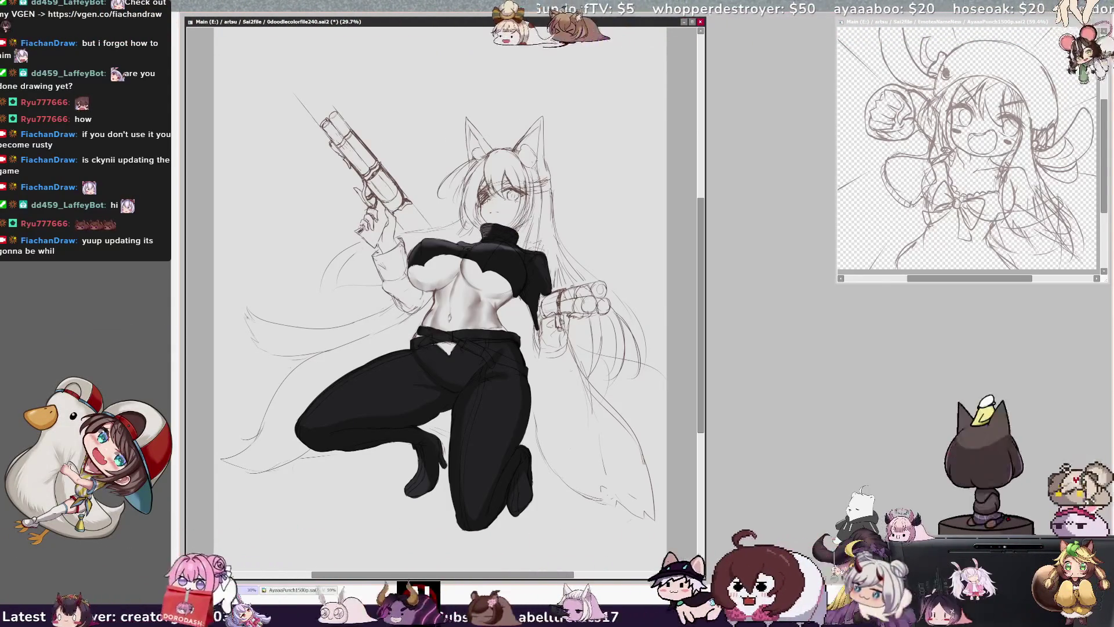
{"action": "key", "text": "F1"}
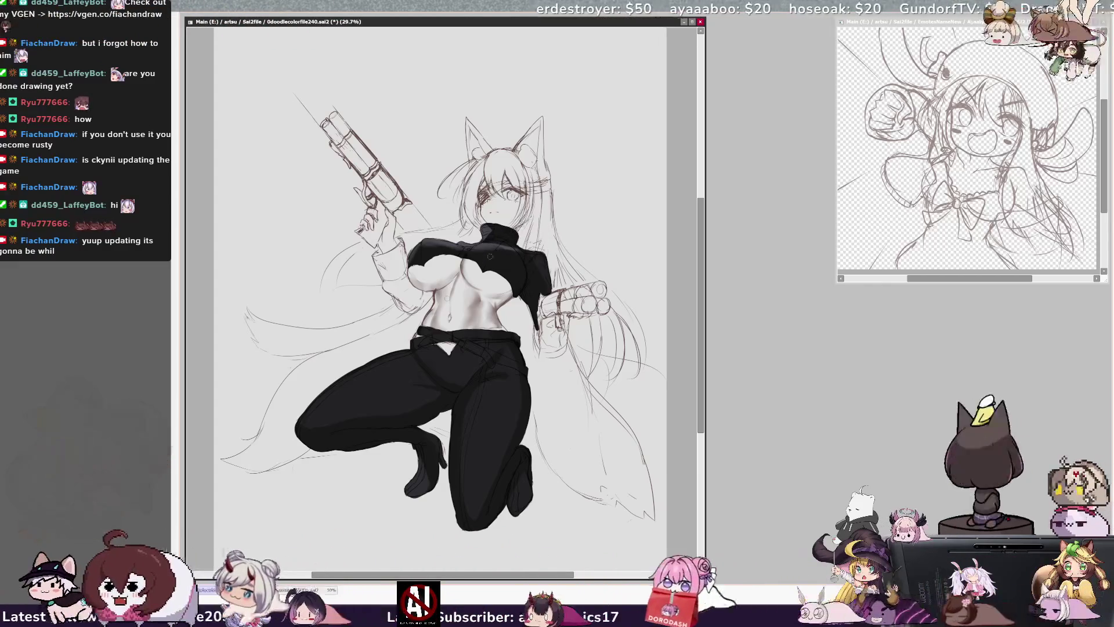
With an 85-size brush, stroke a light grey highlight down the lower pant leg, redrawing until right.
{"action": "key", "text": "F1"}
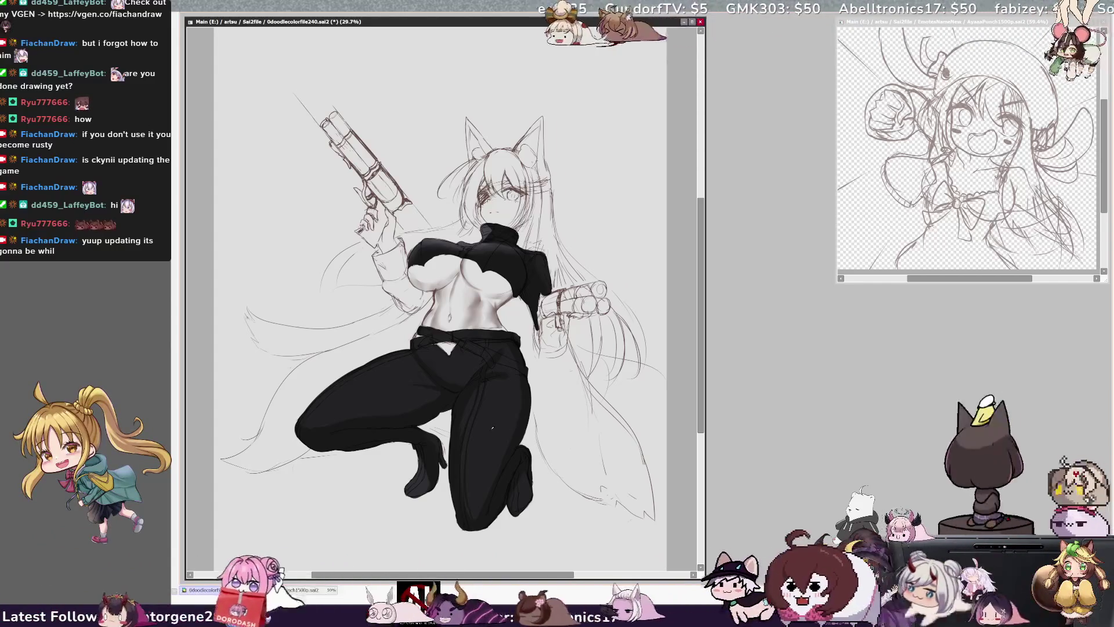
{"action": "left_click_drag", "start_coordinate": [498, 387], "coordinate": [481, 472]}
{"action": "key", "text": "ctrl+z"}
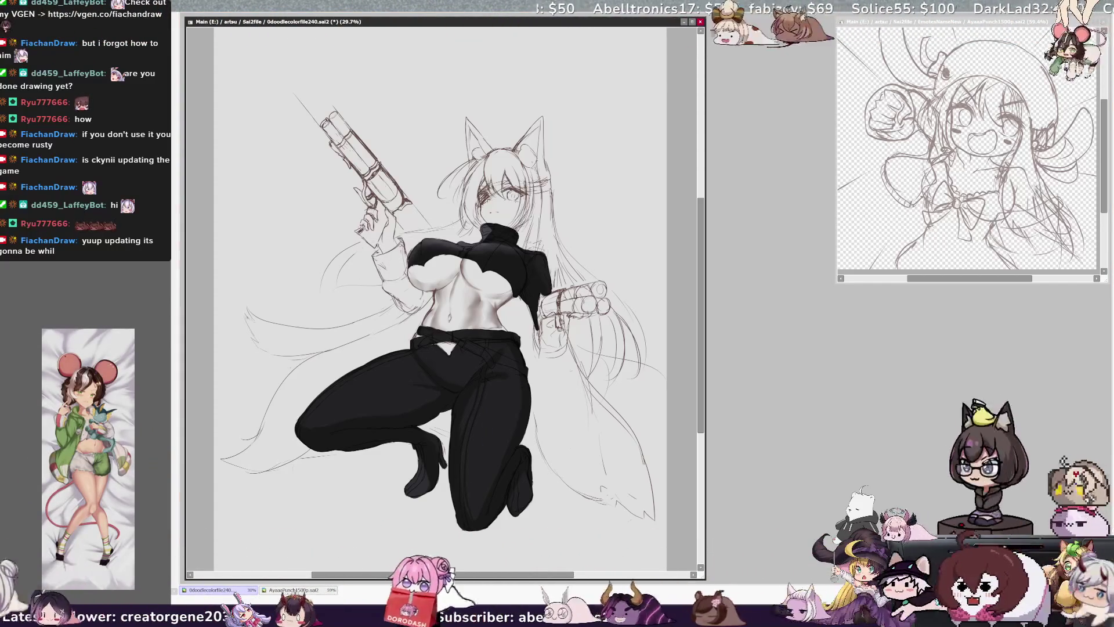
{"action": "key", "text": "ctrl+z"}
{"action": "left_click_drag", "start_coordinate": [498, 388], "coordinate": [480, 458]}
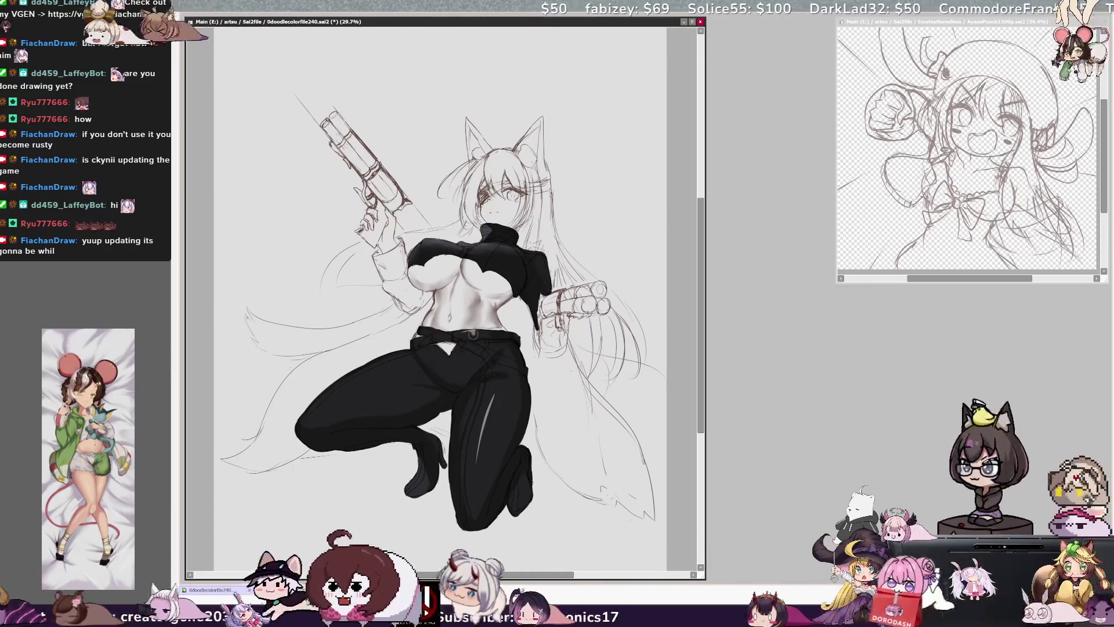
{"action": "key", "text": "ctrl+z"}
{"action": "left_click_drag", "start_coordinate": [496, 386], "coordinate": [474, 460]}
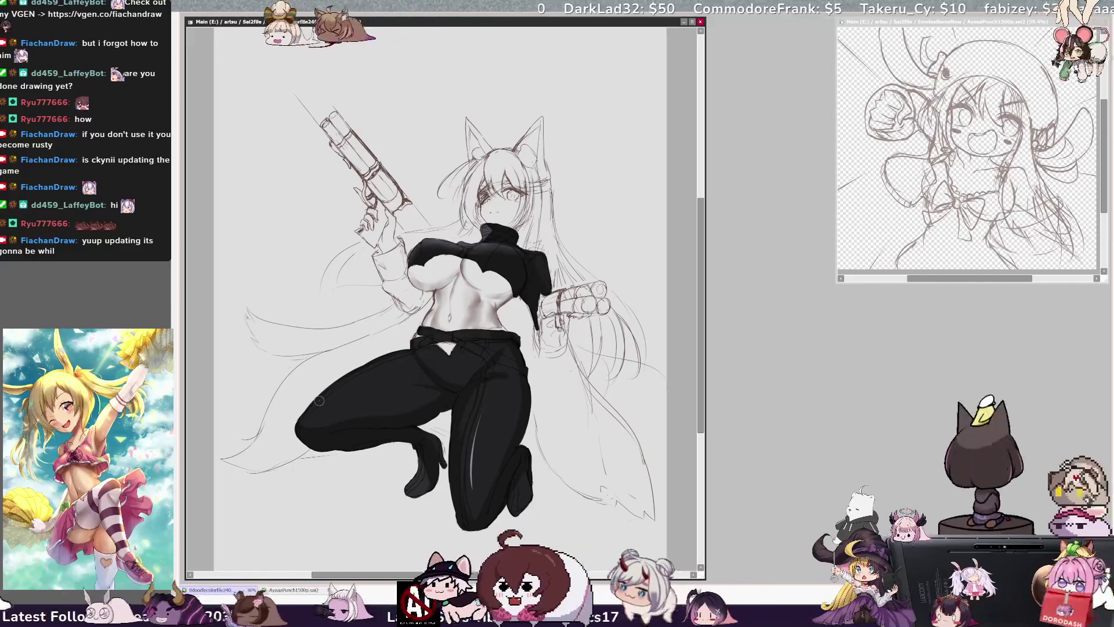
Mirror the view, select Layer11 and streak a white highlight across the thigh.
{"action": "key", "text": "h"}
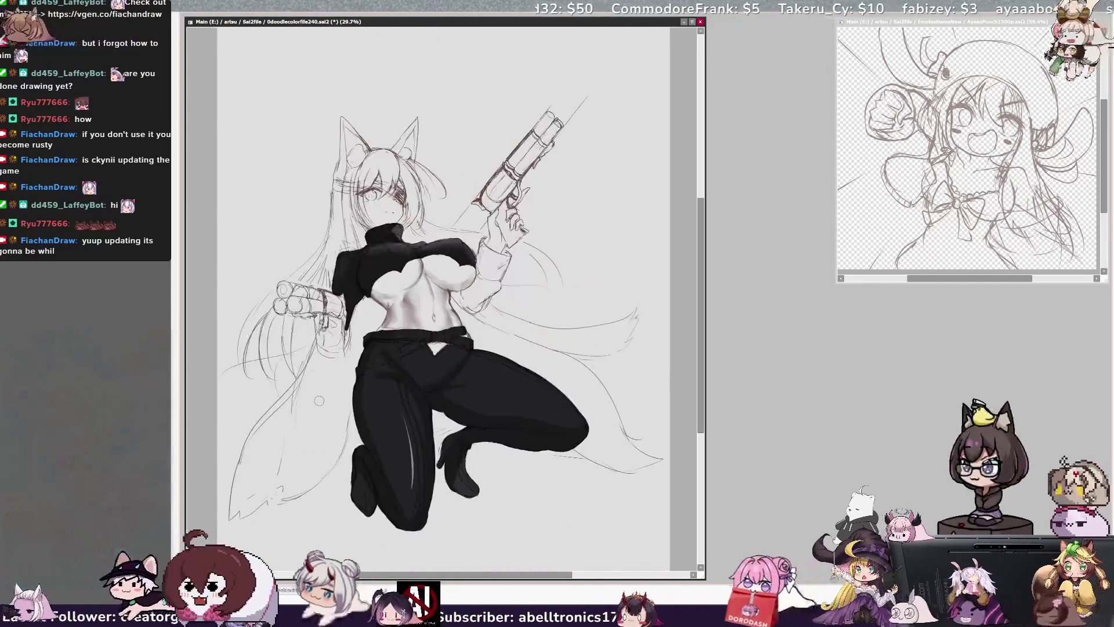
{"action": "left_click", "coordinate": [516, 382], "text": "ctrl"}
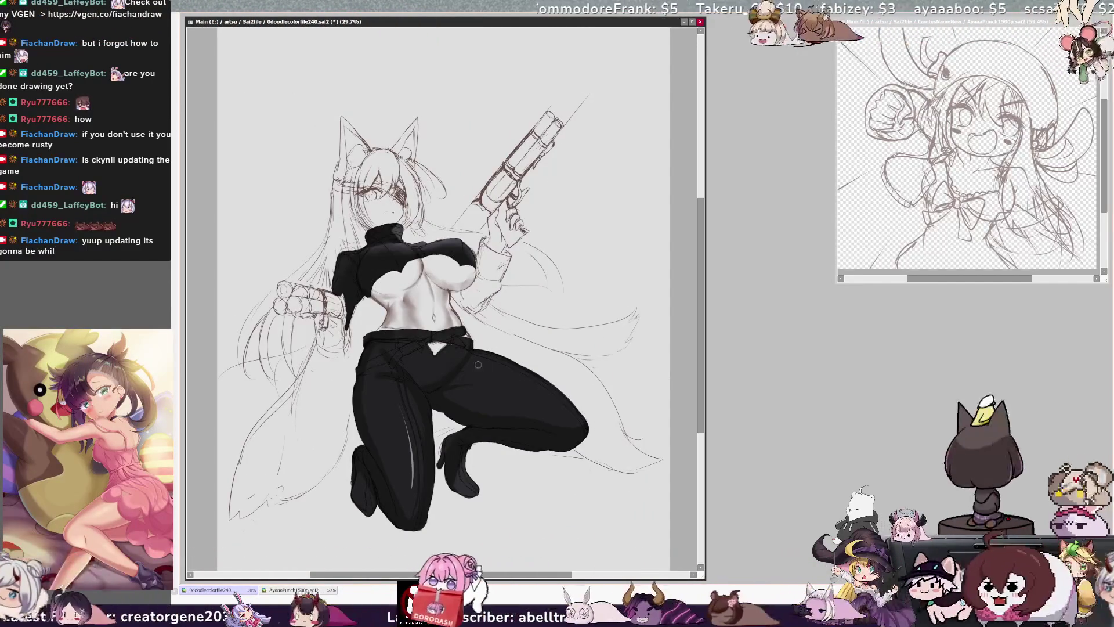
{"action": "left_click_drag", "start_coordinate": [544, 392], "coordinate": [560, 406]}
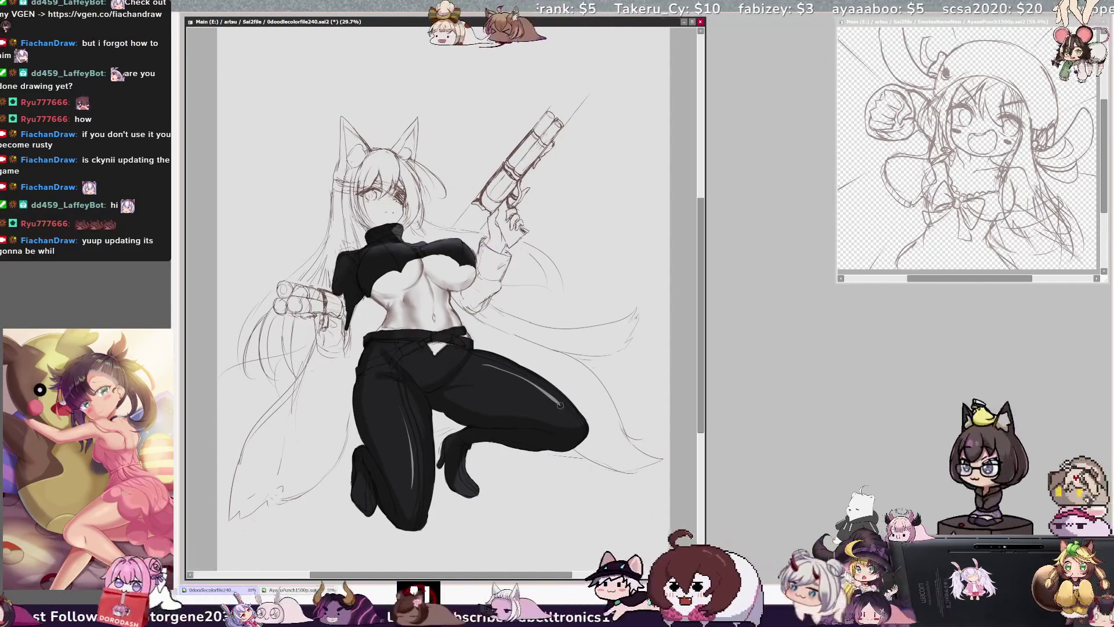
Check which layers two spots belong to, return to Layer11 and enlarge the brush.
{"action": "left_click", "coordinate": [400, 411], "text": "ctrl"}
{"action": "left_click", "coordinate": [410, 467], "text": "ctrl"}
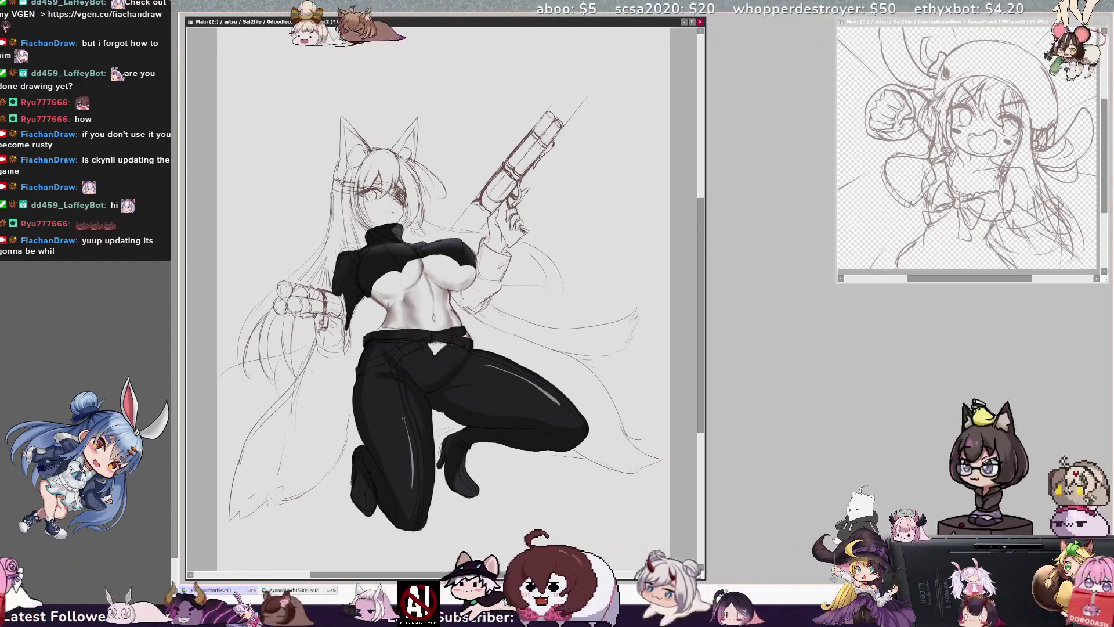
{"action": "left_click", "coordinate": [439, 402], "text": "ctrl"}
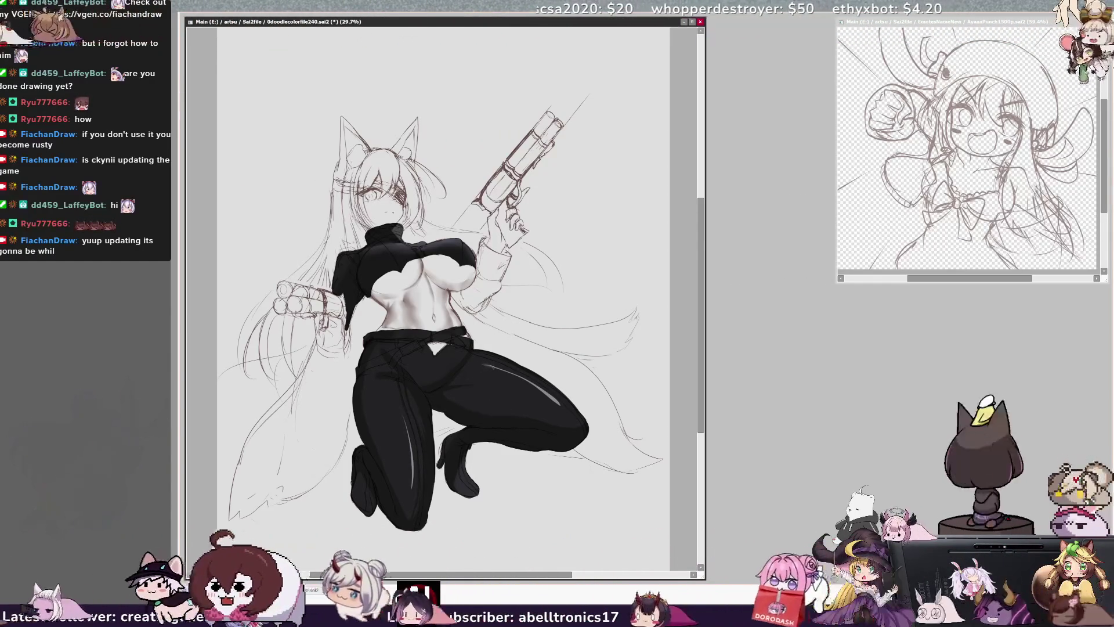
{"action": "key", "text": "bracketright"}
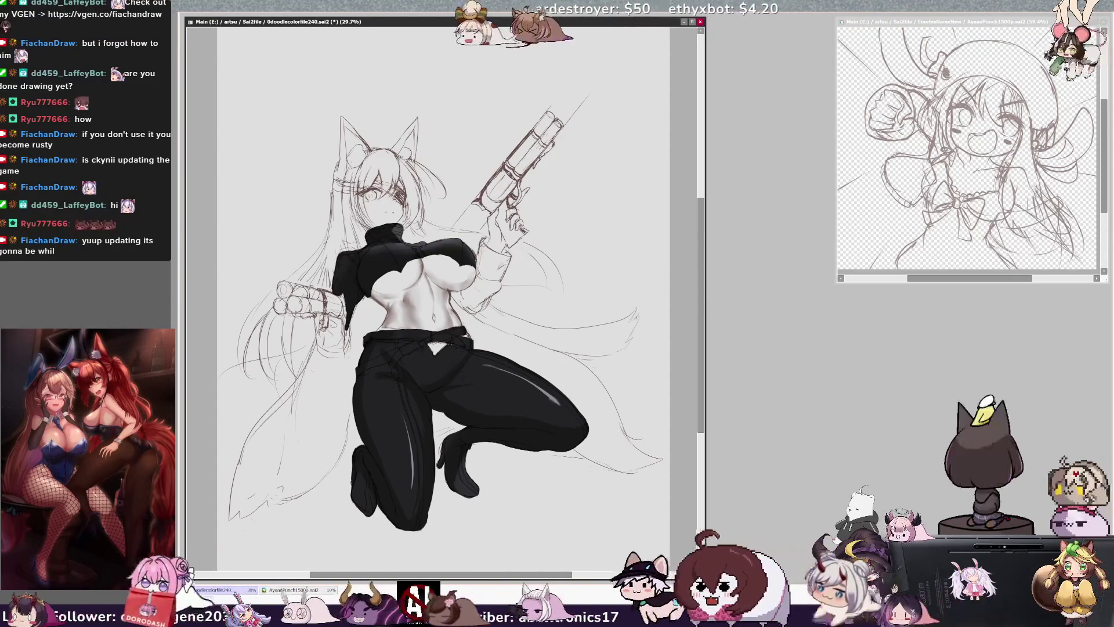
Unflip the canvas view and shrink the brush for further pant highlights.
{"action": "key", "text": "h"}
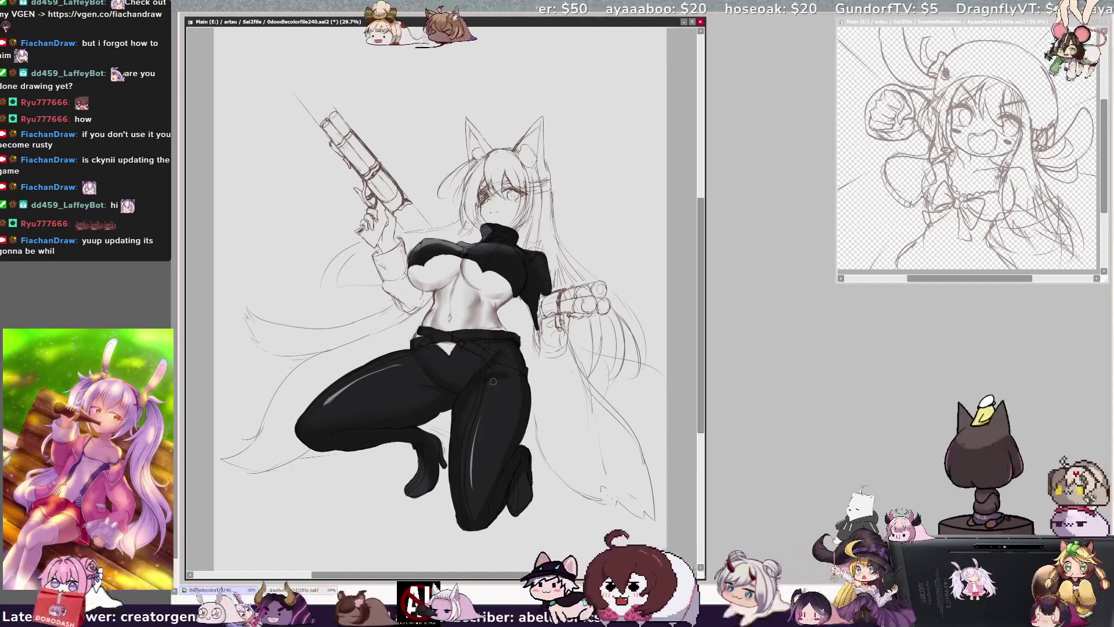
{"action": "key", "text": "bracketleft"}
{"action": "key", "text": "bracketleft"}
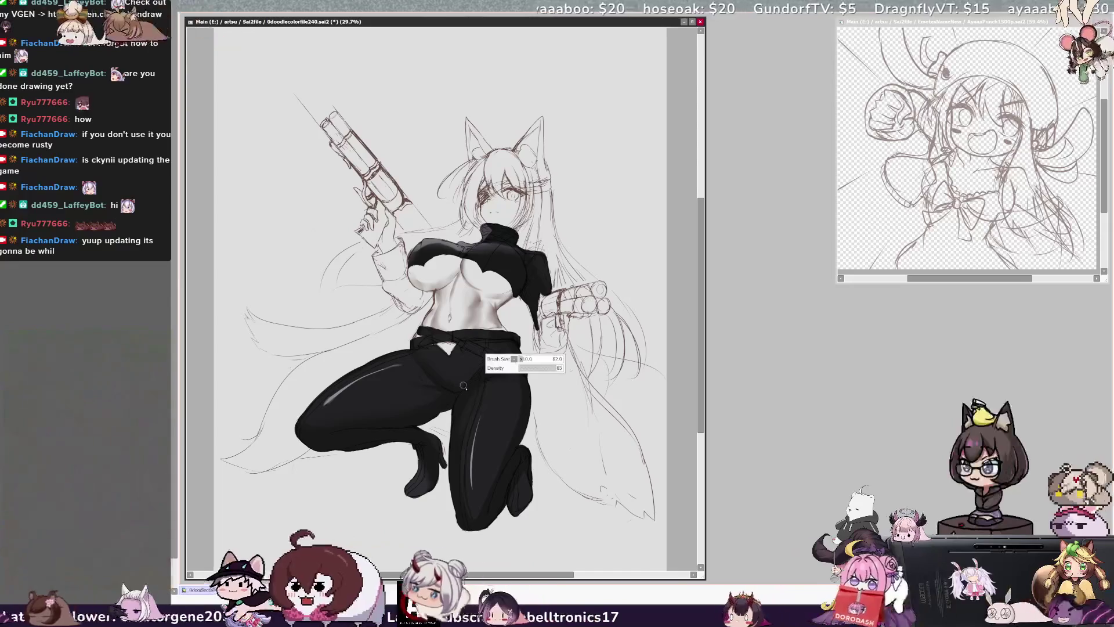
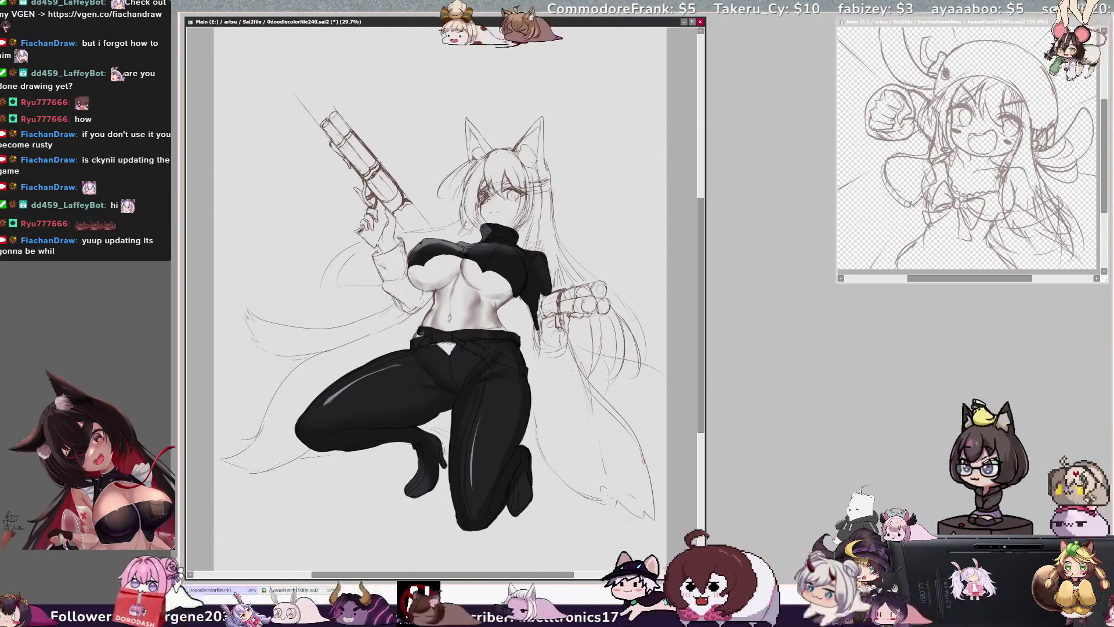
Undo the glossy highlight strokes on the black trousers, shrink the brush, and lasso the pistol.
{"action": "mouse_move", "coordinate": [472, 444]}
{"action": "left_mouse_down"}
{"action": "mouse_move", "coordinate": [476, 495]}
{"action": "mouse_move", "coordinate": [476, 462]}
{"action": "left_mouse_up"}
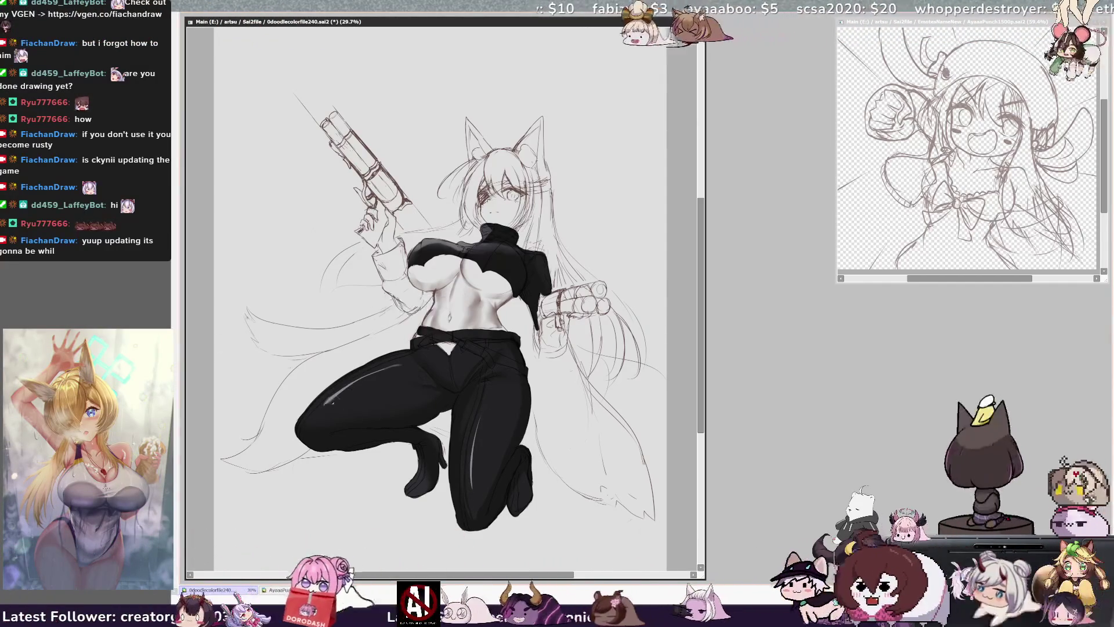
{"action": "key", "text": "ctrl+z"}
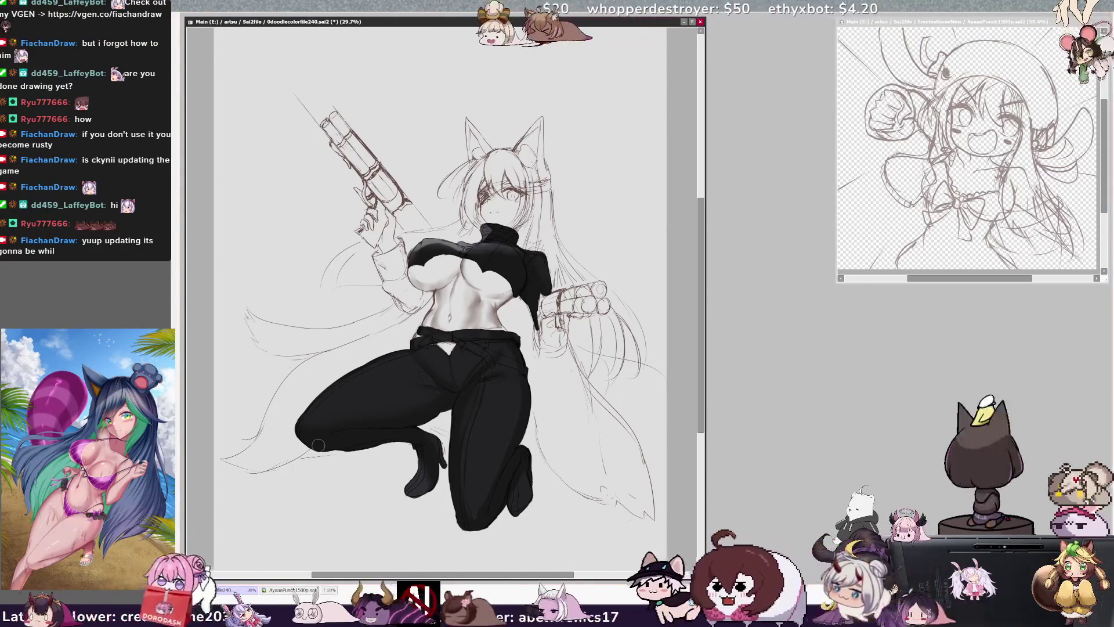
{"action": "key", "text": "ctrl+z"}
{"action": "key", "text": "ctrl+z"}
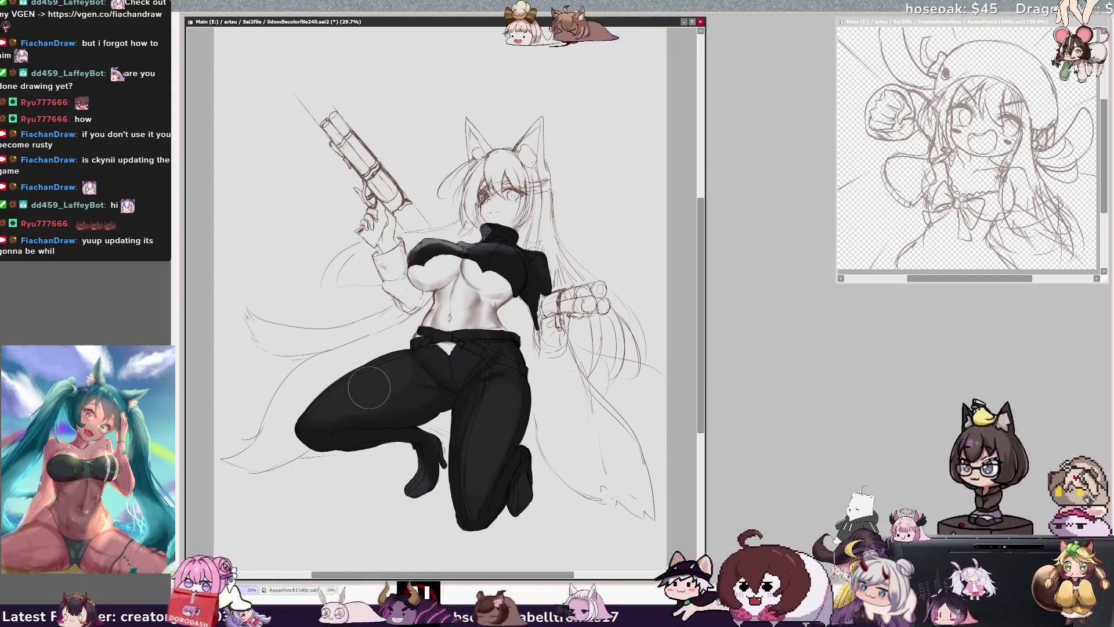
{"action": "key", "text": "bracketleft"}
{"action": "key", "text": "bracketleft"}
{"action": "key", "text": "bracketleft"}
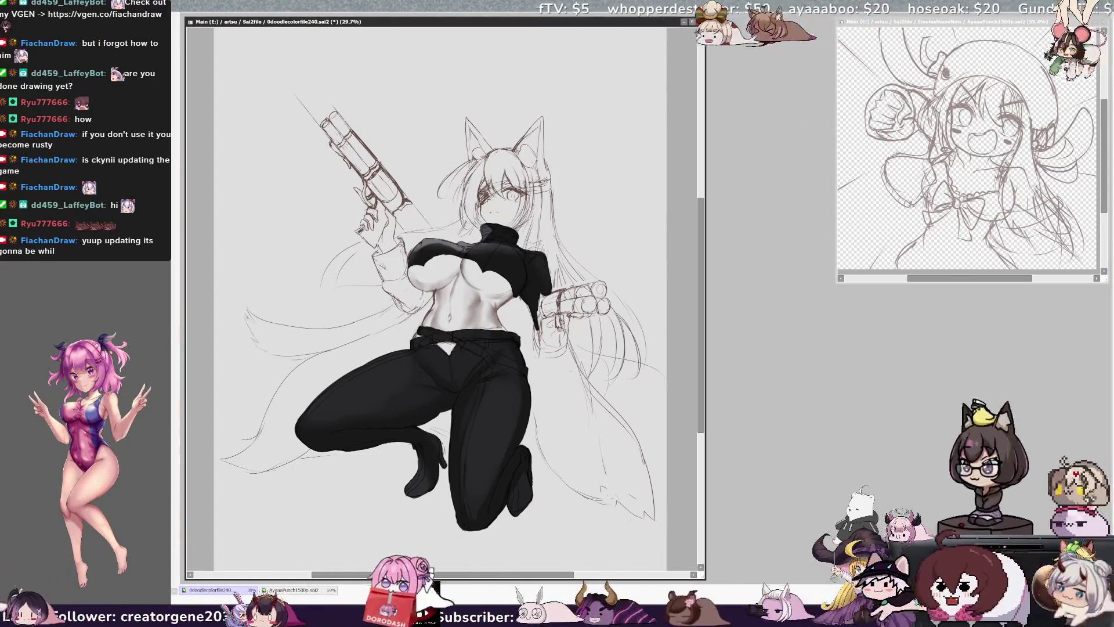
{"action": "mouse_move", "coordinate": [270, 71]}
{"action": "left_mouse_down"}
{"action": "mouse_move", "coordinate": [296, 282]}
{"action": "mouse_move", "coordinate": [352, 299]}
{"action": "left_mouse_up"}
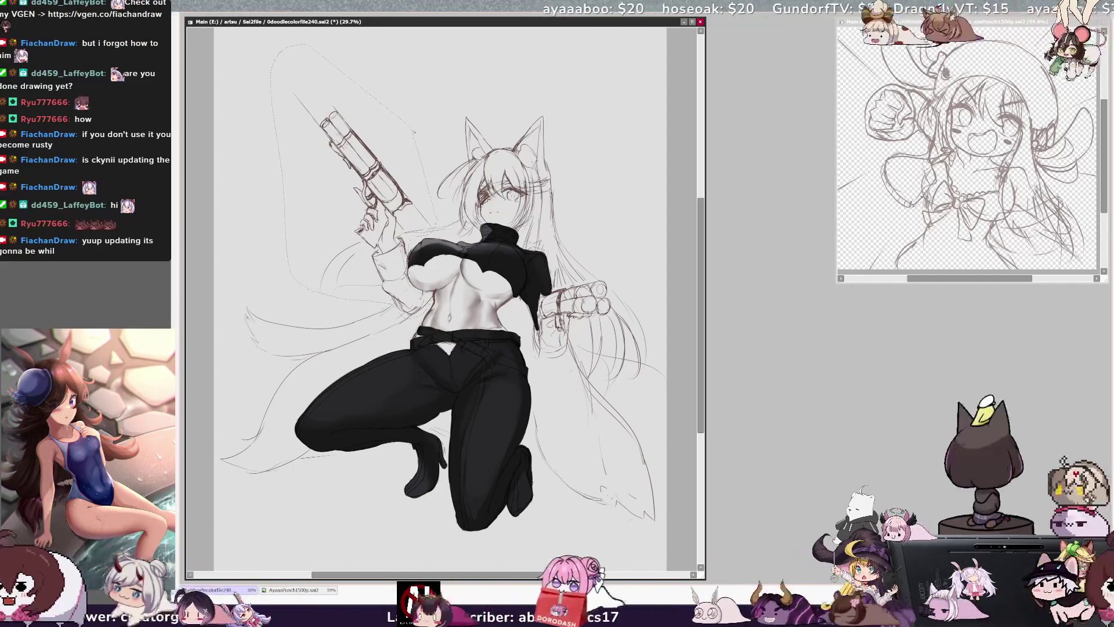
Rotate the selected pistol slightly clockwise and apply the transform.
{"action": "left_click_drag", "start_coordinate": [418, 232], "coordinate": [417, 237]}
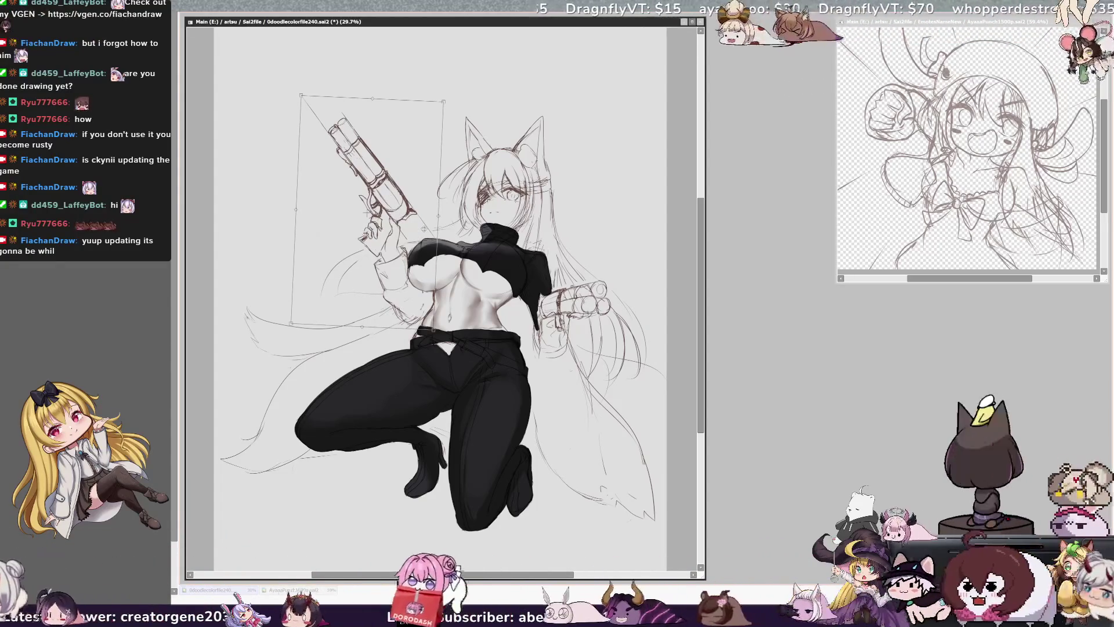
{"action": "key", "text": "Return"}
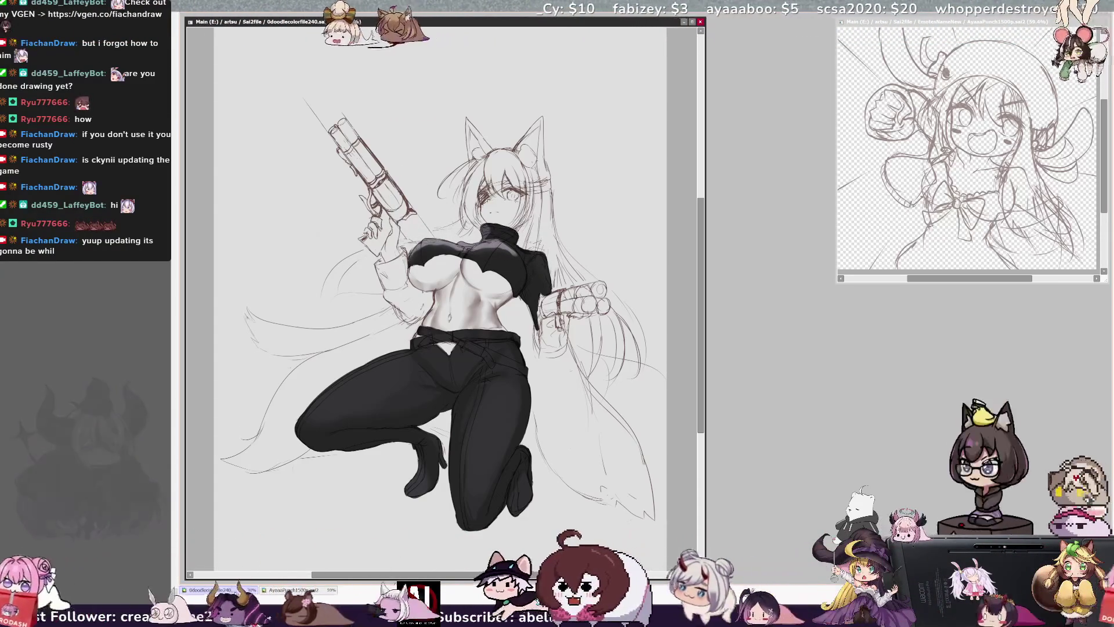
{"action": "left_click", "coordinate": [423, 261], "text": "ctrl+shift"}
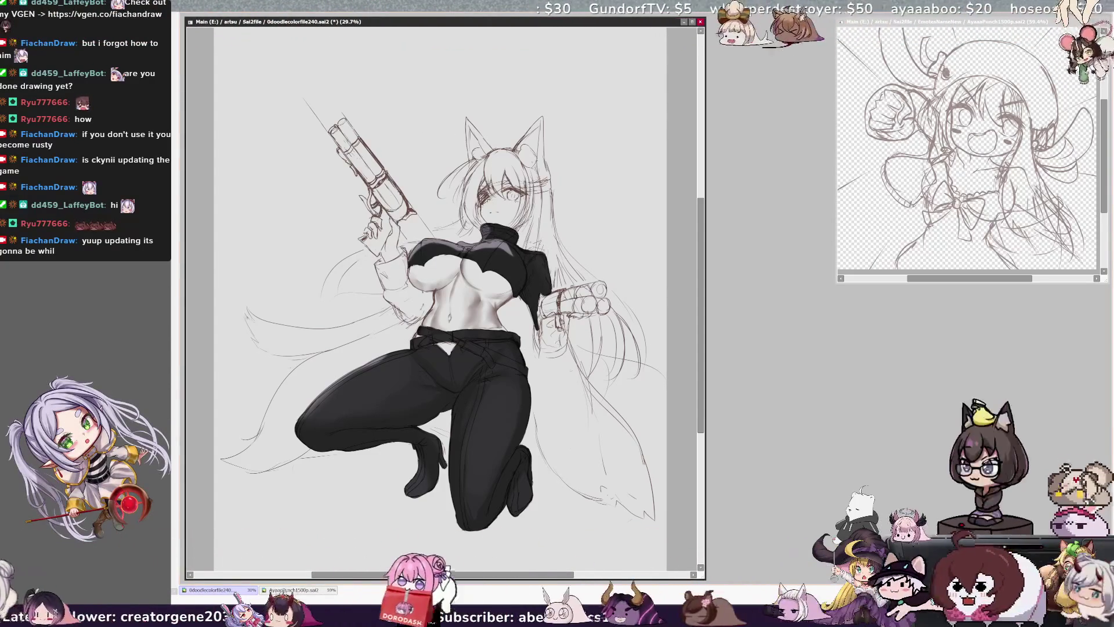
Paint soft grey shading on the pants legs on a tilted canvas, then set the view upright.
{"action": "key", "text": "Delete"}
{"action": "key", "text": "Delete"}
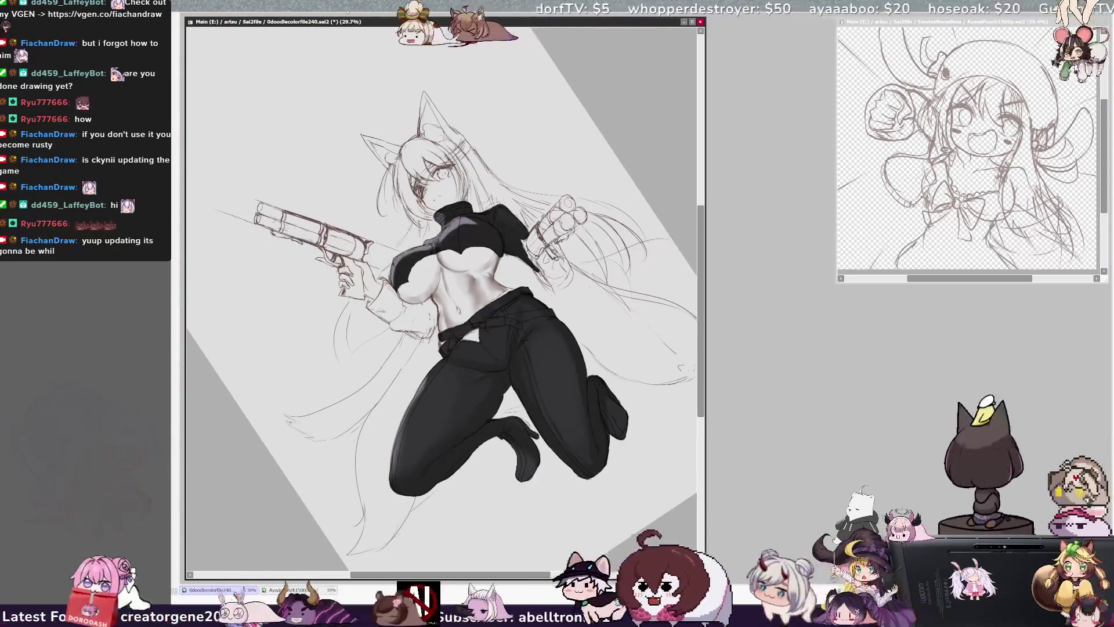
{"action": "left_click_drag", "start_coordinate": [526, 341], "coordinate": [506, 364]}
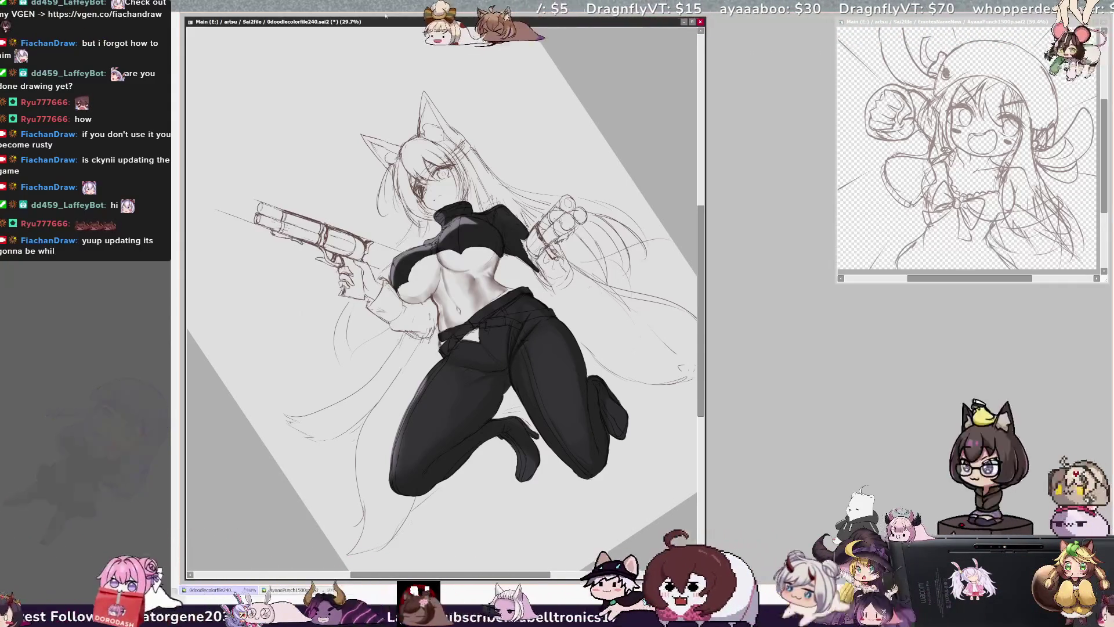
{"action": "key", "text": "Home"}
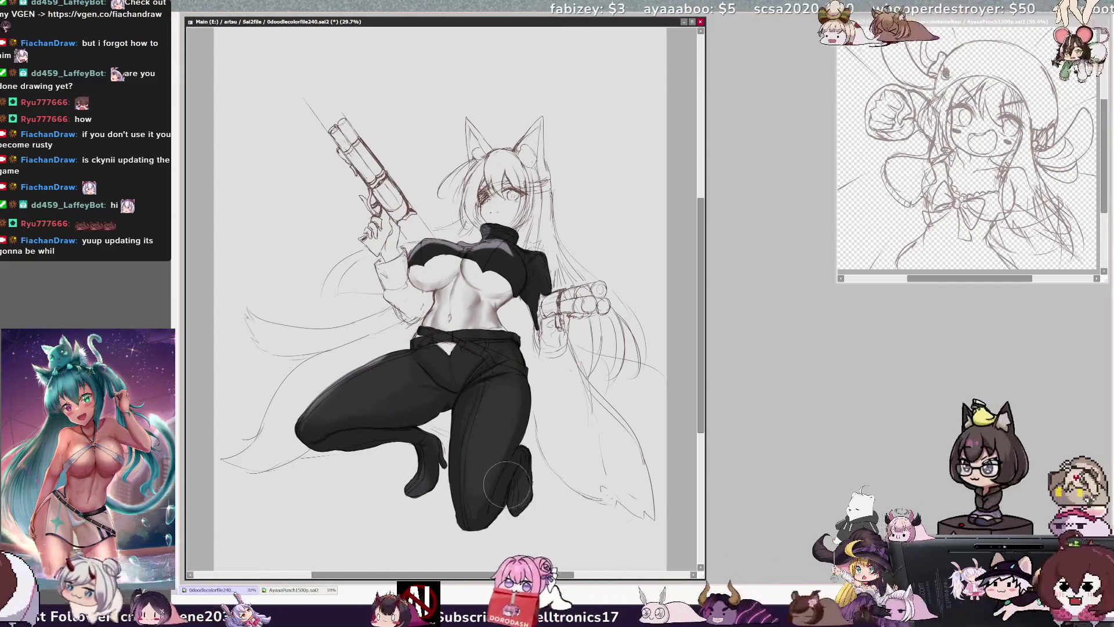
Paint faint grey highlight lines down the trouser legs, comparing against the AyaaaPunch1500p reference.
{"action": "key", "text": "bracketleft"}
{"action": "key", "text": "bracketleft"}
{"action": "key", "text": "bracketleft"}
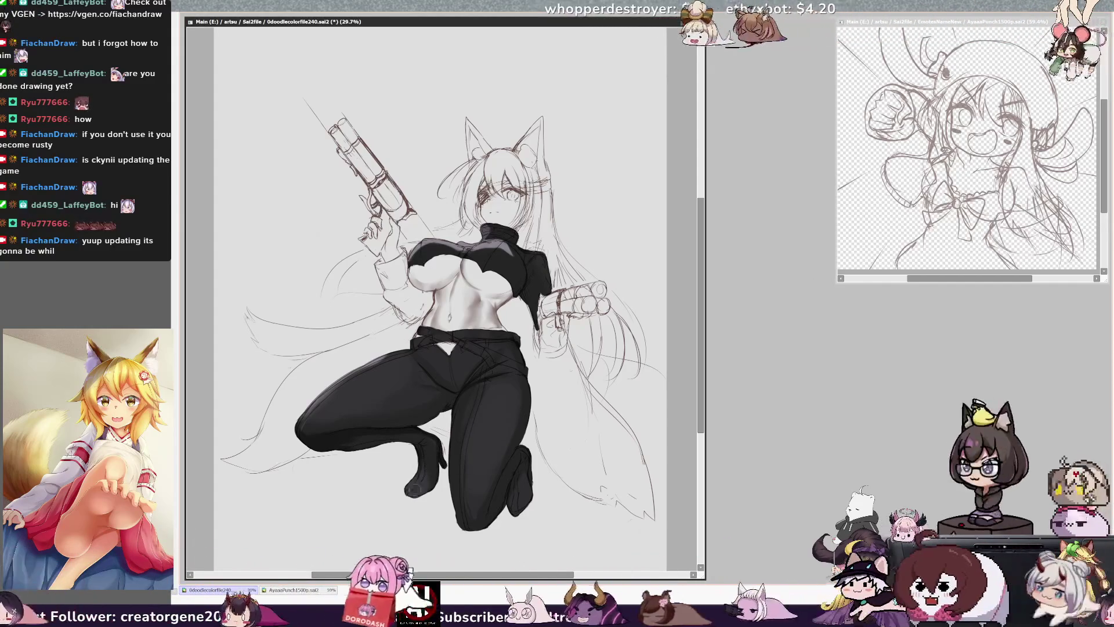
{"action": "key", "text": "bracketright"}
{"action": "key", "text": "bracketright"}
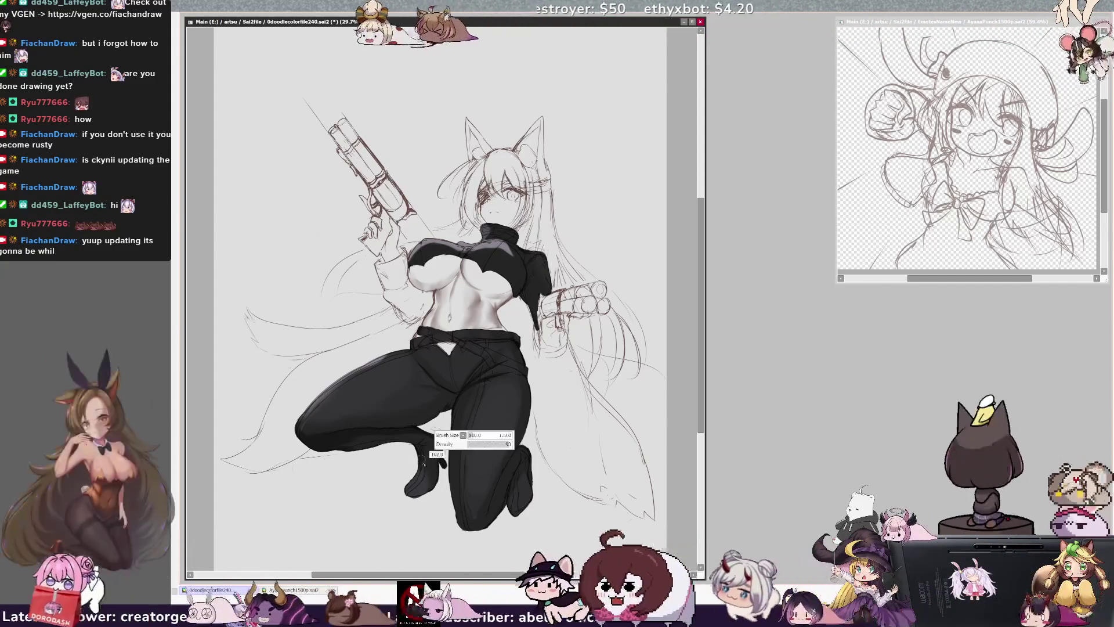
{"action": "key", "text": "bracketleft"}
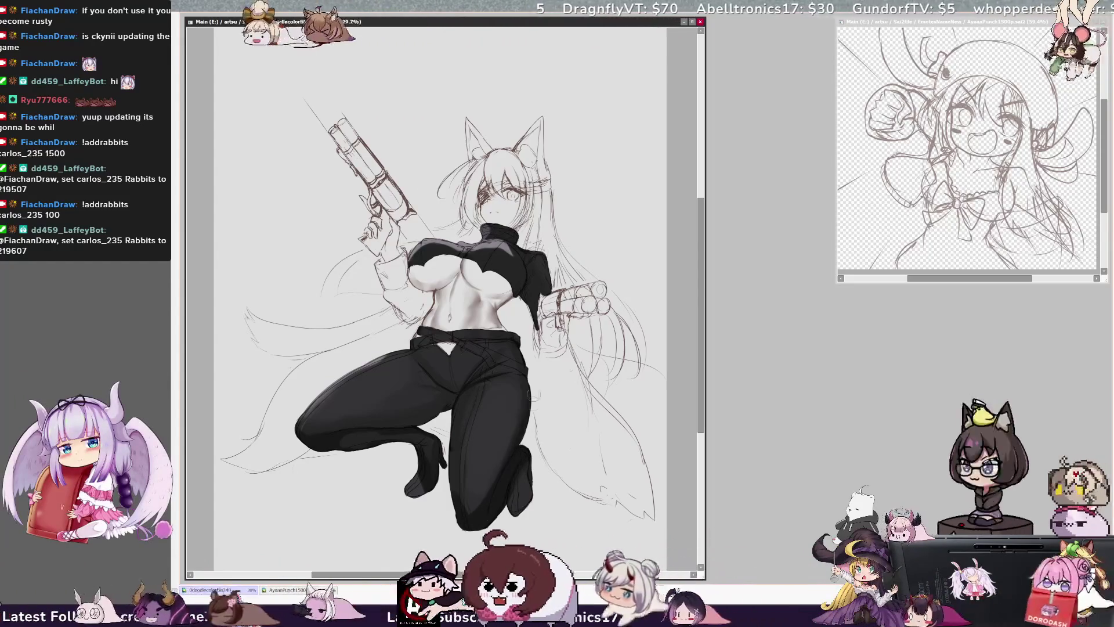
{"action": "key", "text": "bracketleft"}
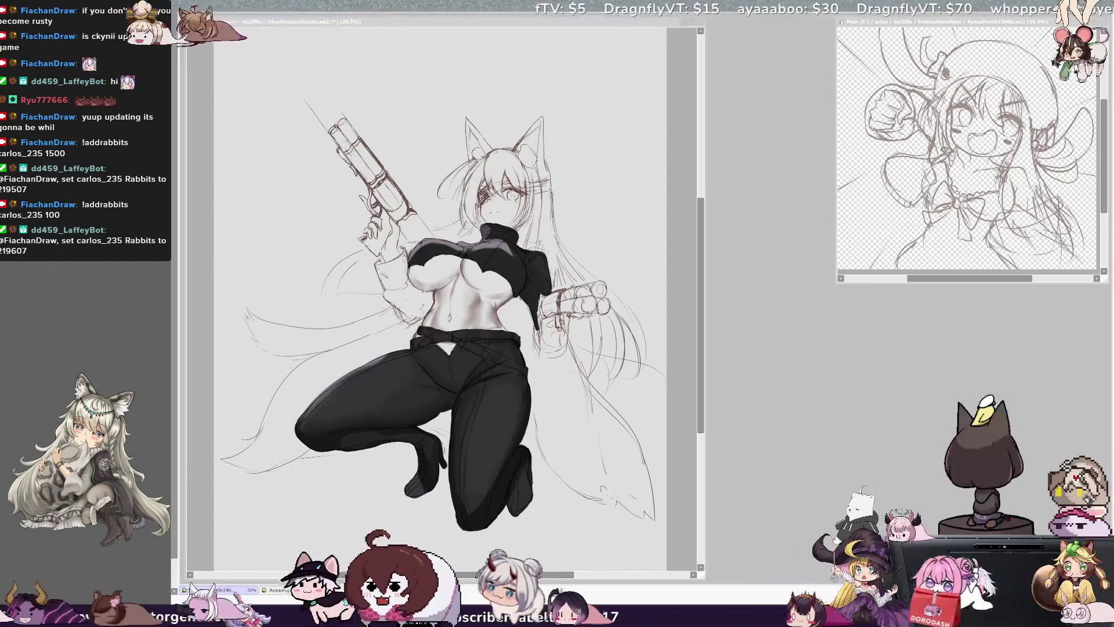
{"action": "key", "text": "ctrl+Tab"}
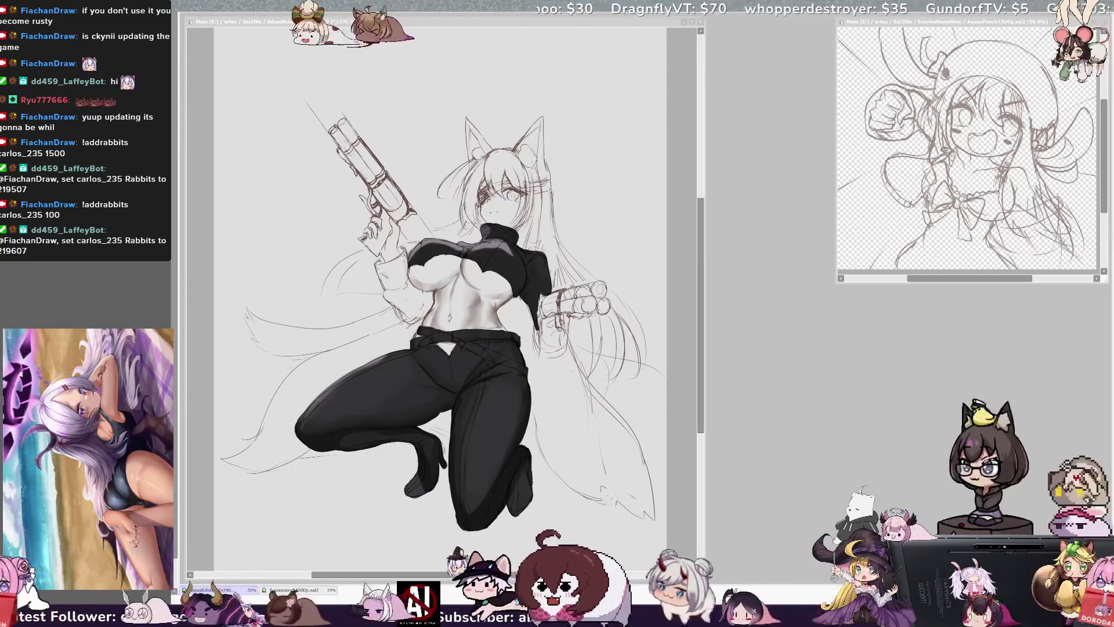
{"action": "key", "text": "ctrl+Tab"}
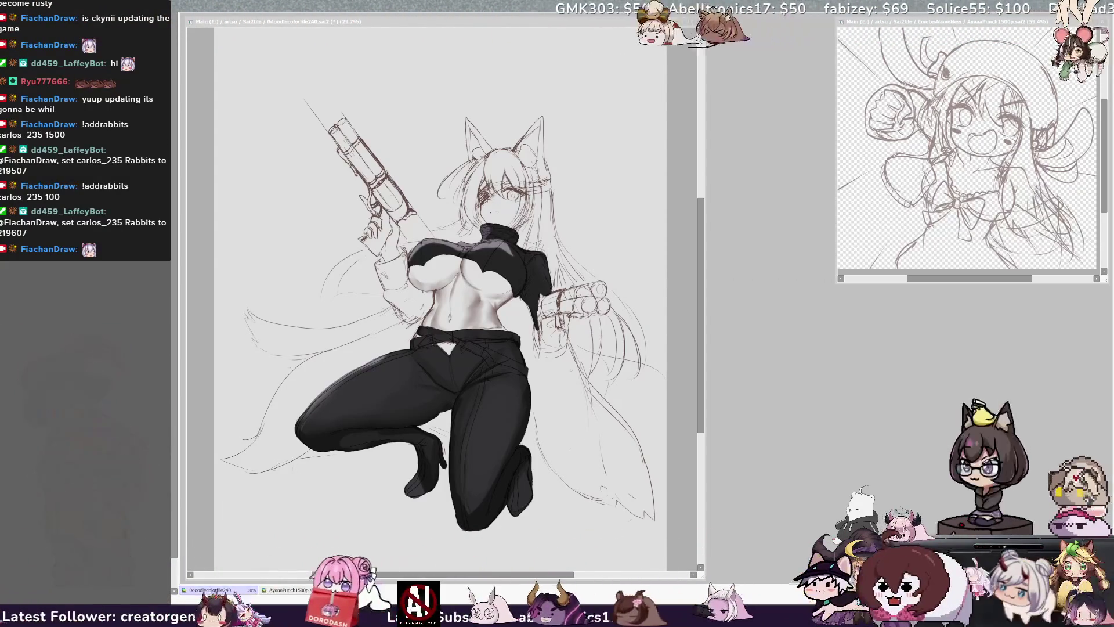
Add lighter grey highlight strokes across the pants front and down the raised thigh.
{"action": "left_click", "coordinate": [431, 24]}
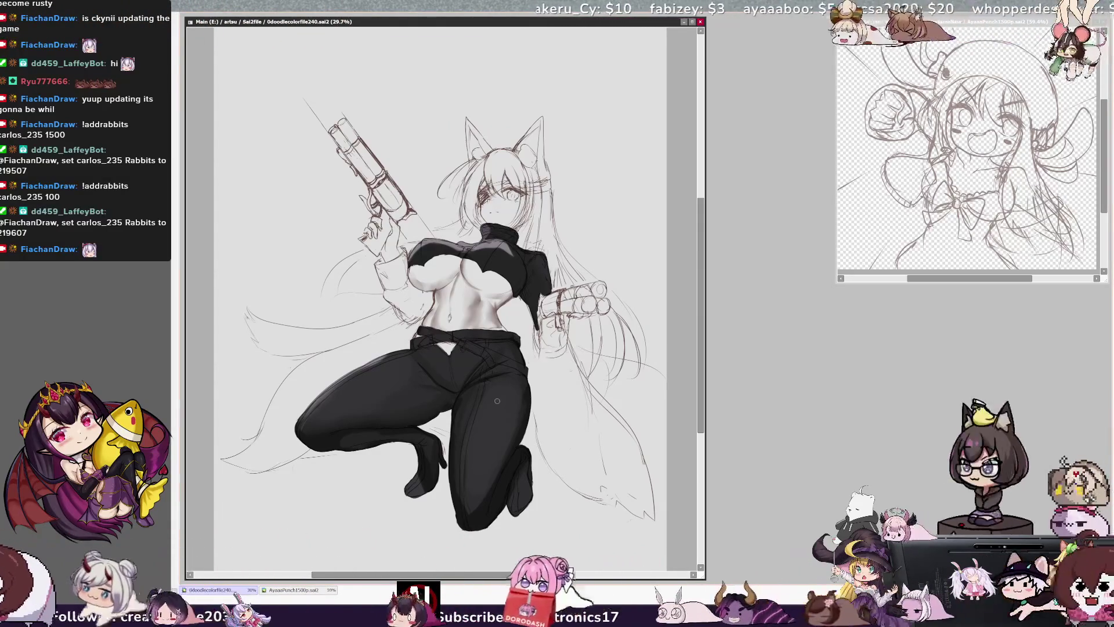
{"action": "left_click_drag", "start_coordinate": [476, 385], "coordinate": [498, 387]}
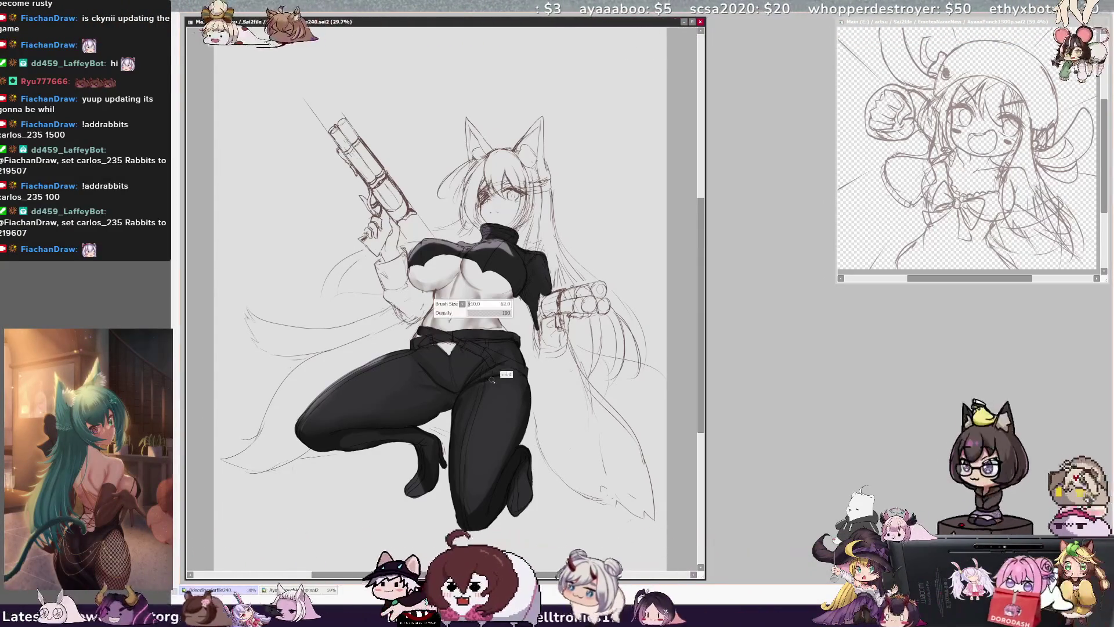
{"action": "left_click", "coordinate": [501, 349]}
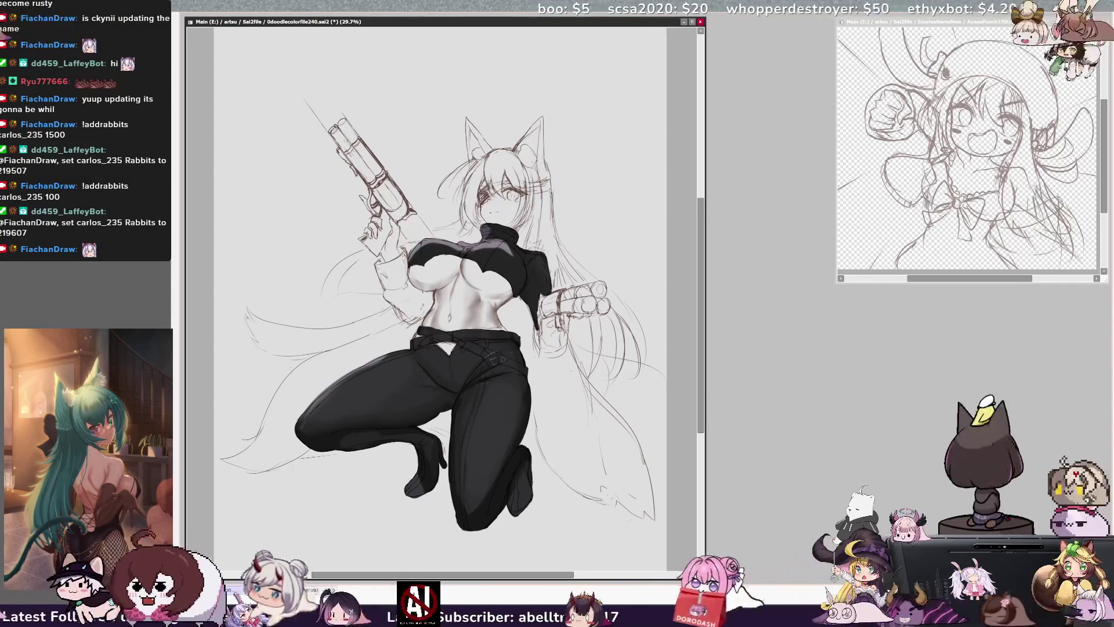
{"action": "left_click_drag", "start_coordinate": [491, 374], "coordinate": [481, 507]}
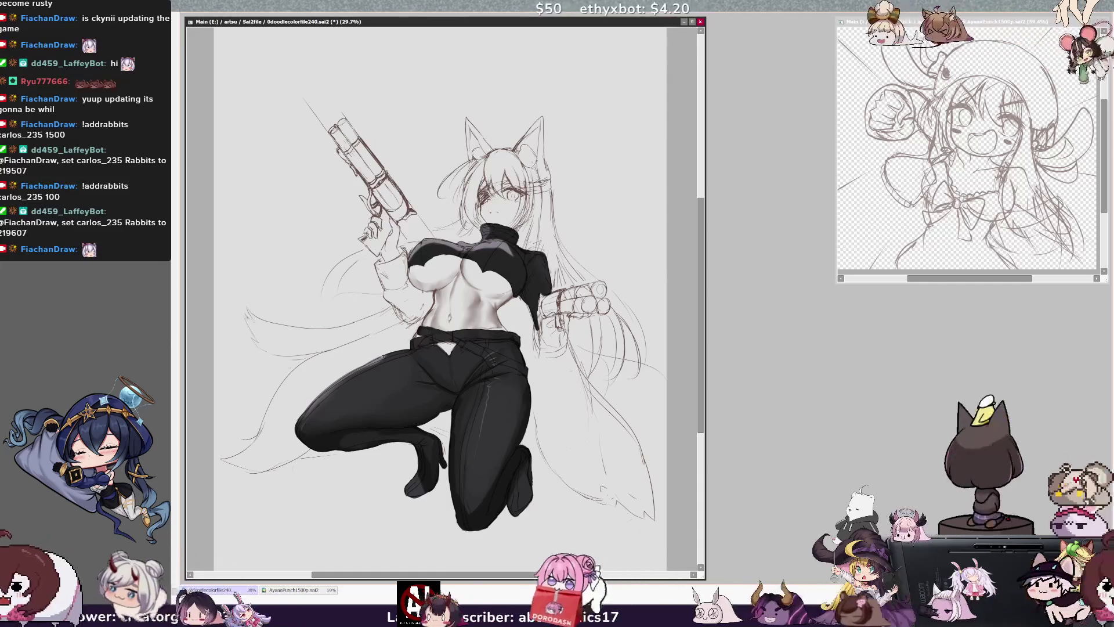
{"action": "left_click_drag", "start_coordinate": [405, 354], "coordinate": [318, 407]}
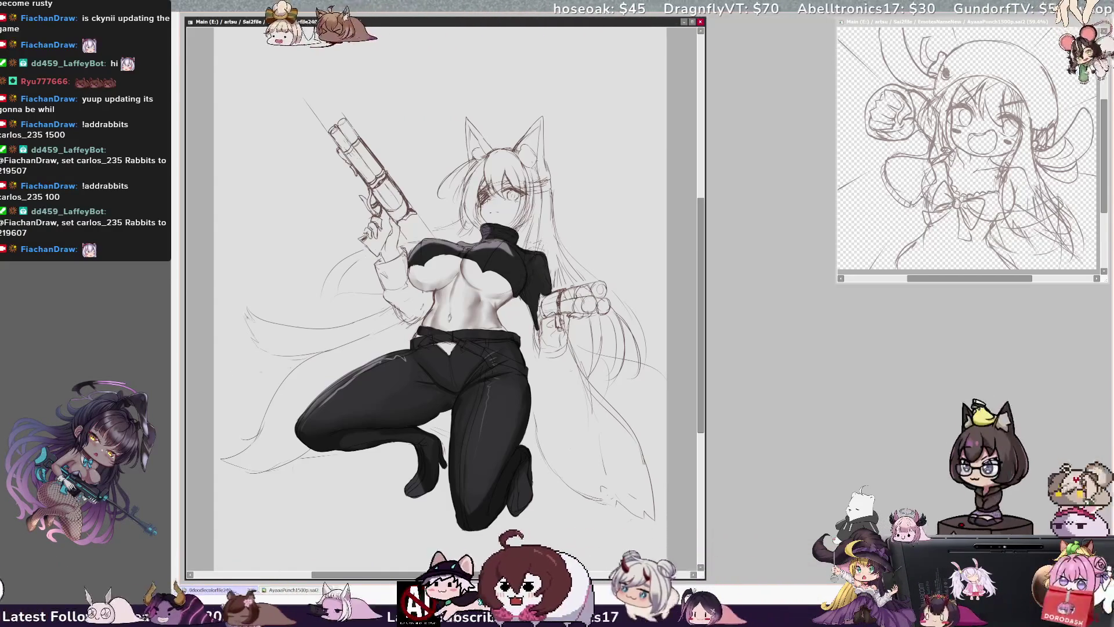
{"action": "key", "text": "bracketright"}
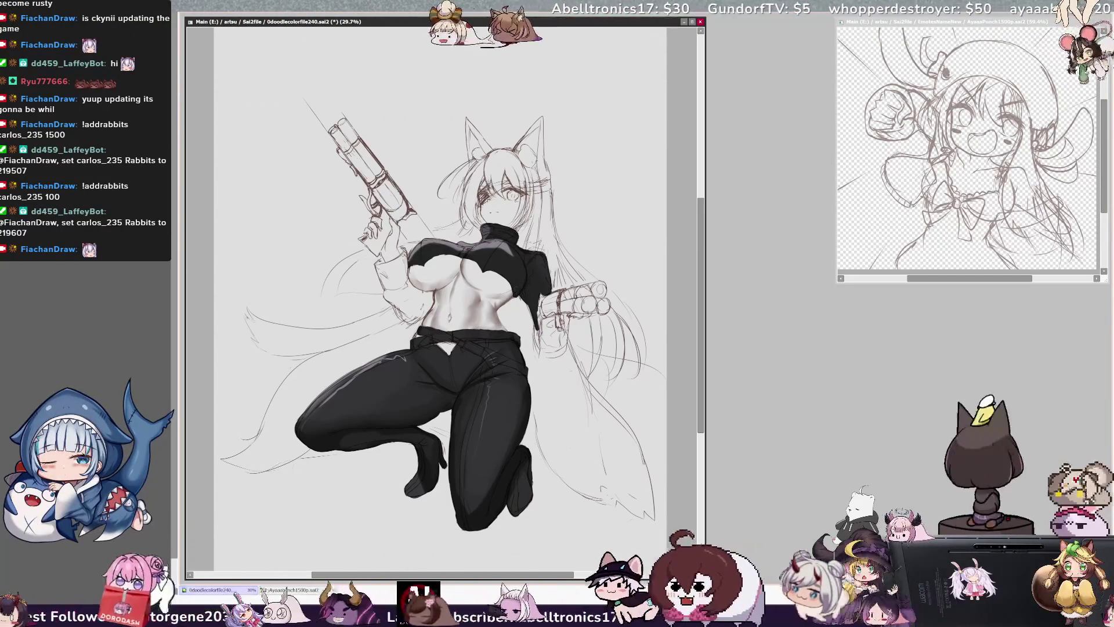
{"action": "key", "text": "bracketleft"}
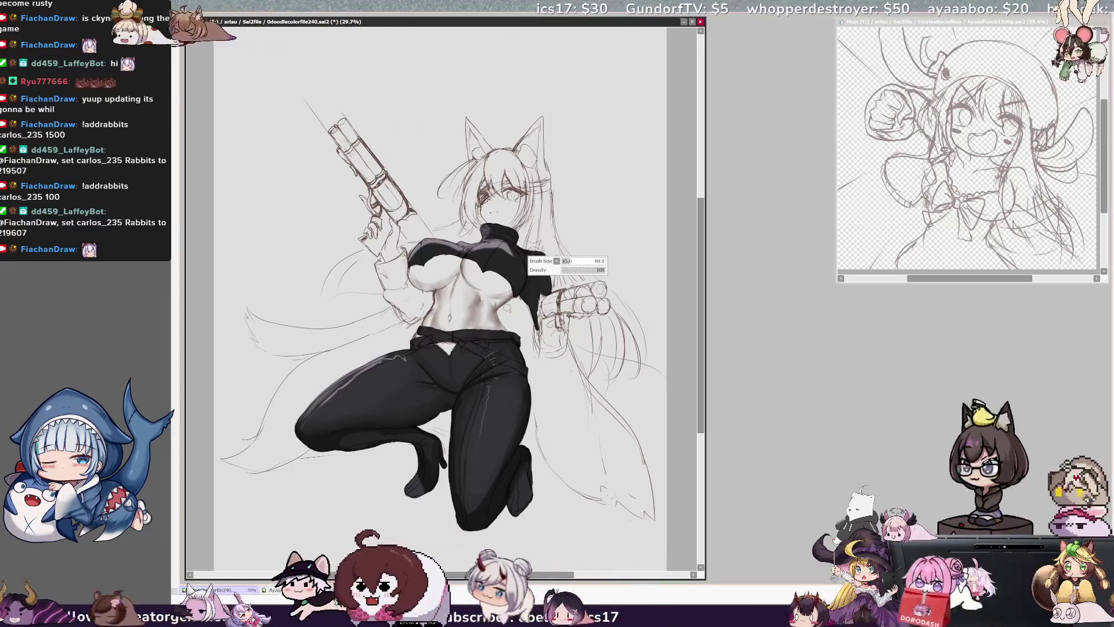